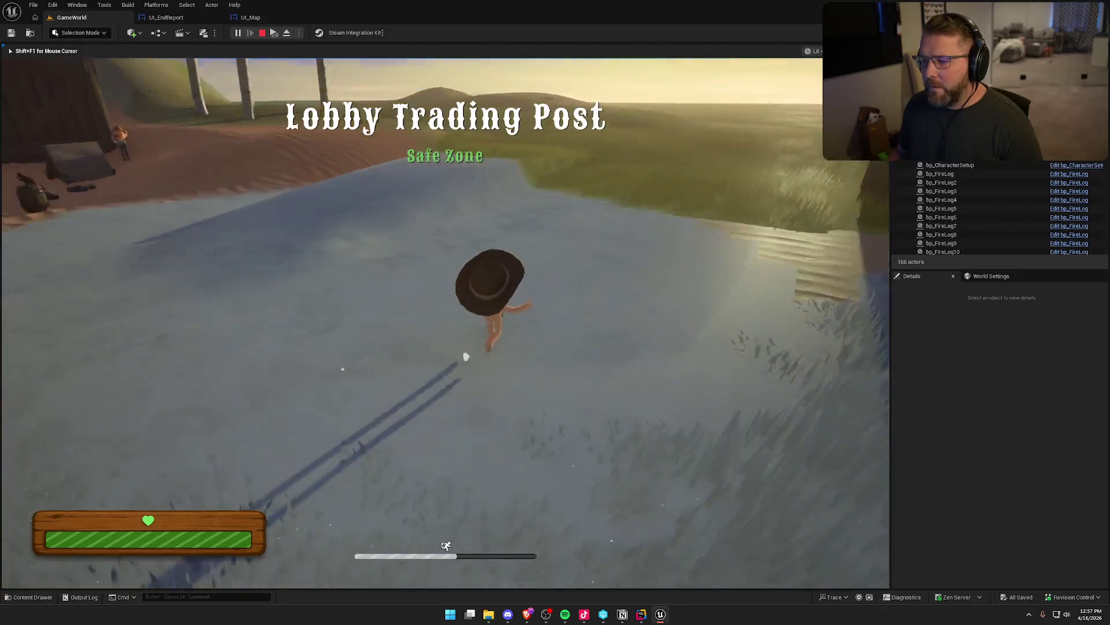
- Run the character toward the river and grassy hills, then stop the play-in-editor test with Esc
key("w")
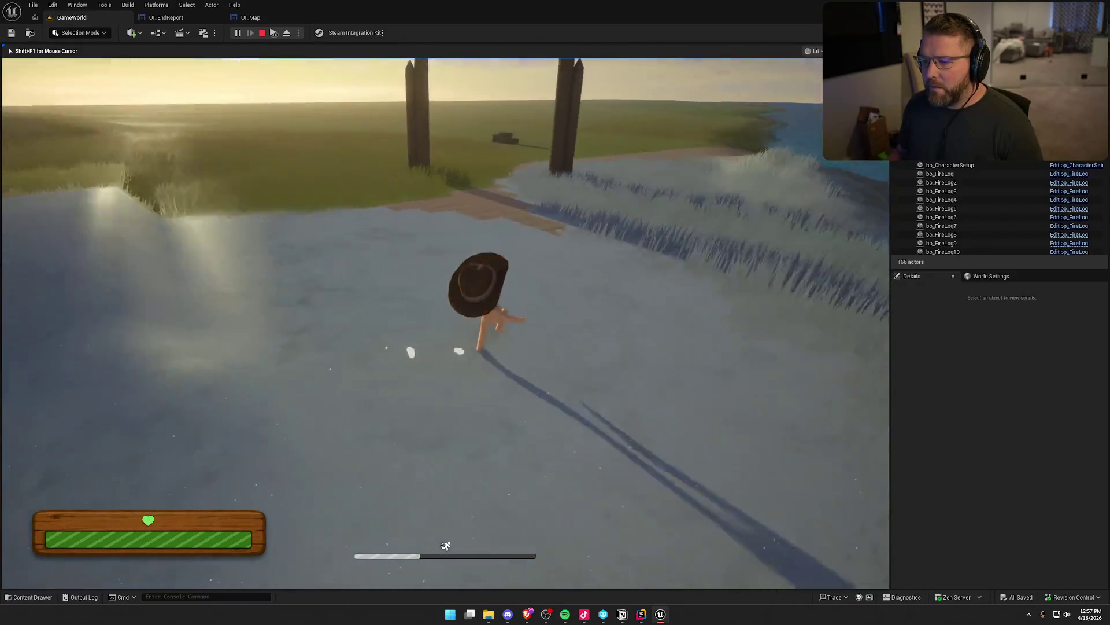
key("w")
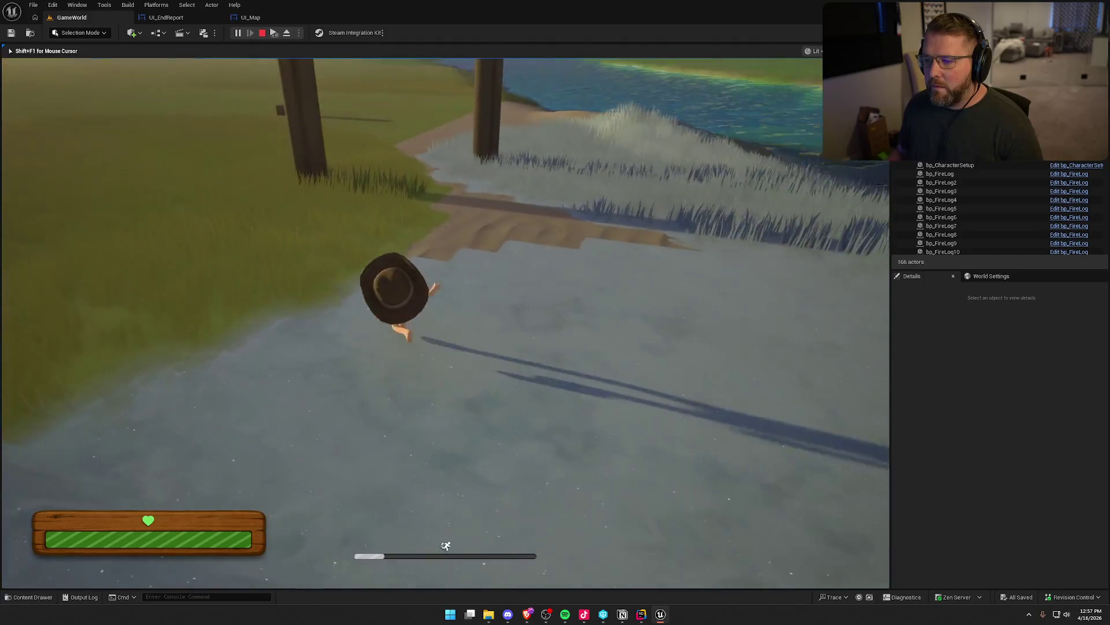
key("w")
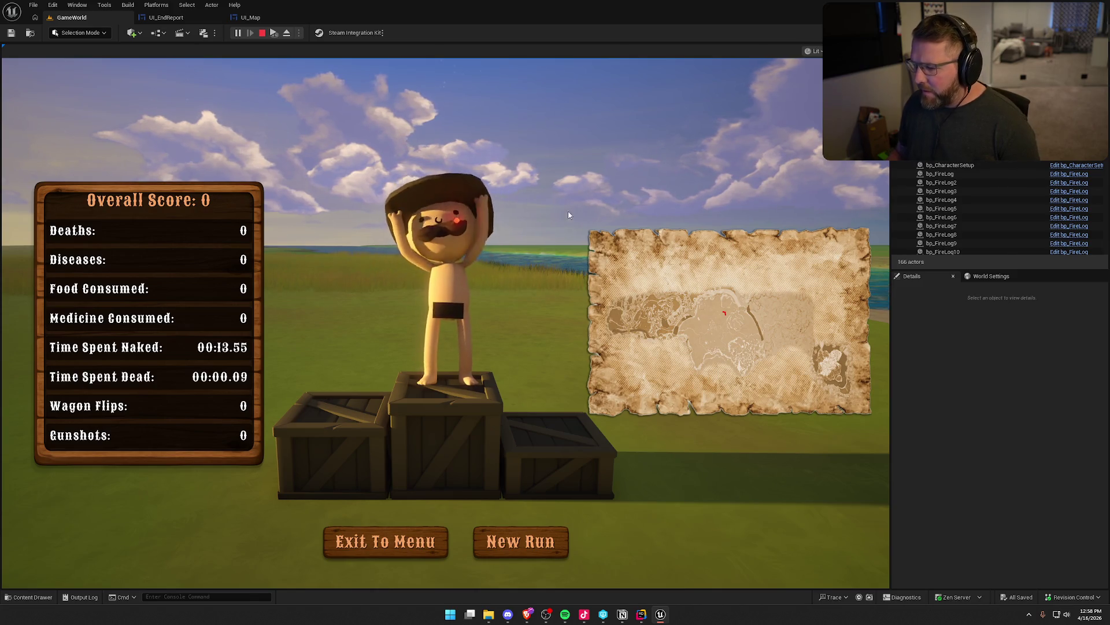
key("Escape")
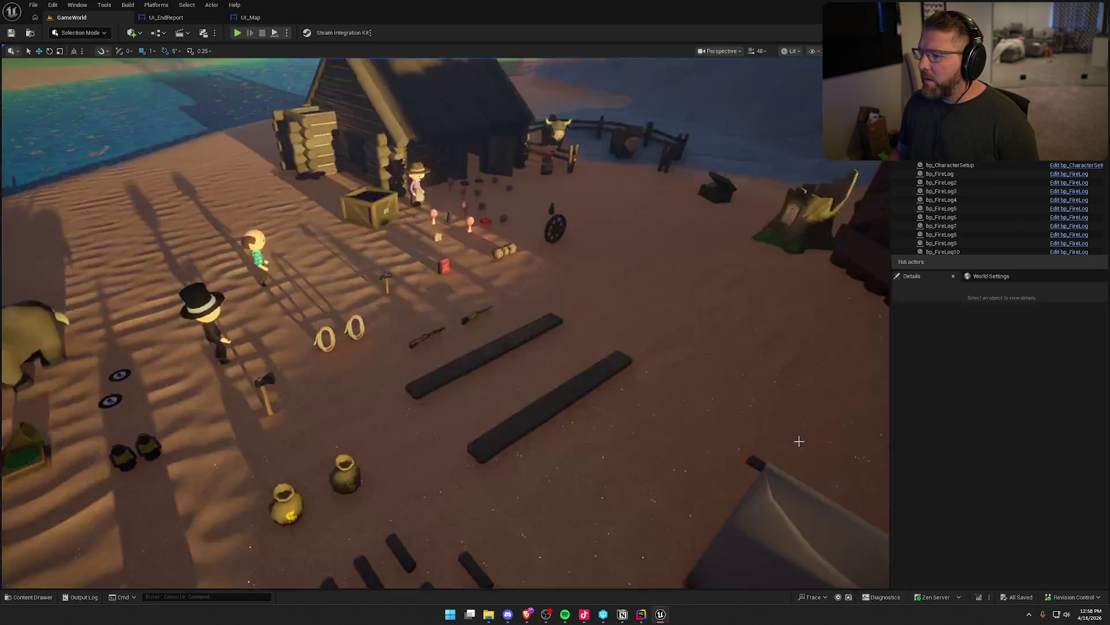
- Start Play In Editor and run the character along the beach, past the Summit of Regret and over the dune
left_click(237, 32)
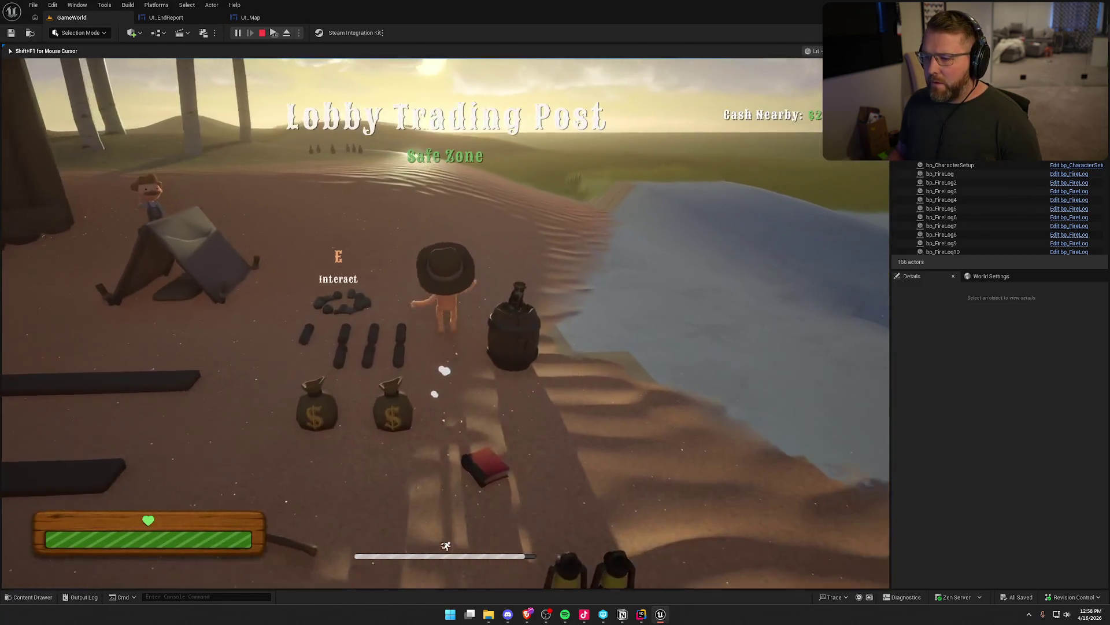
key("w")
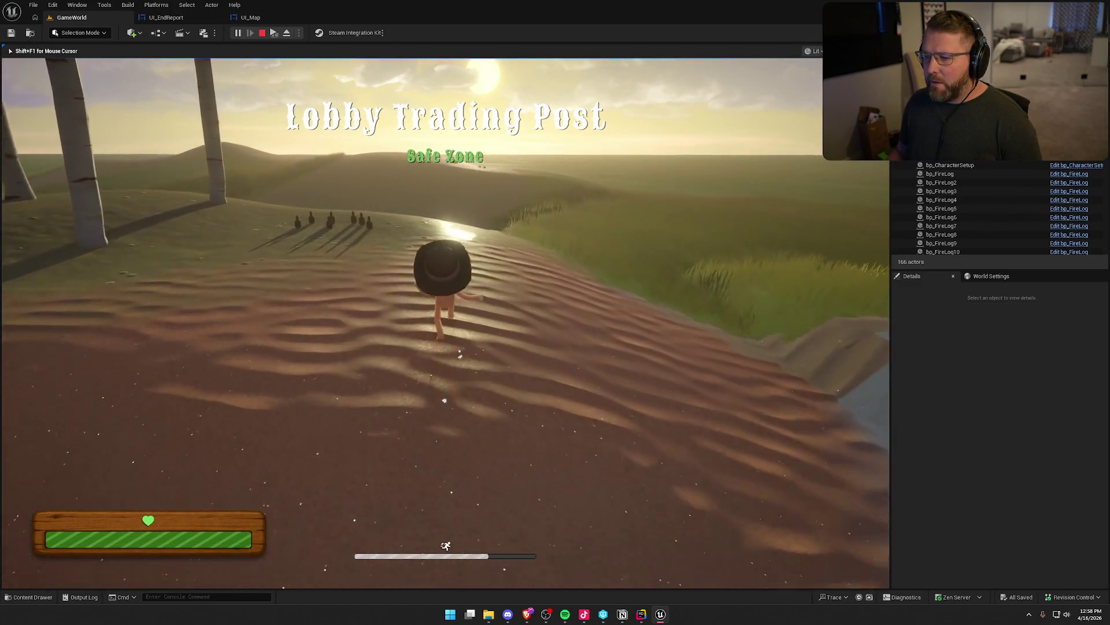
key("w")
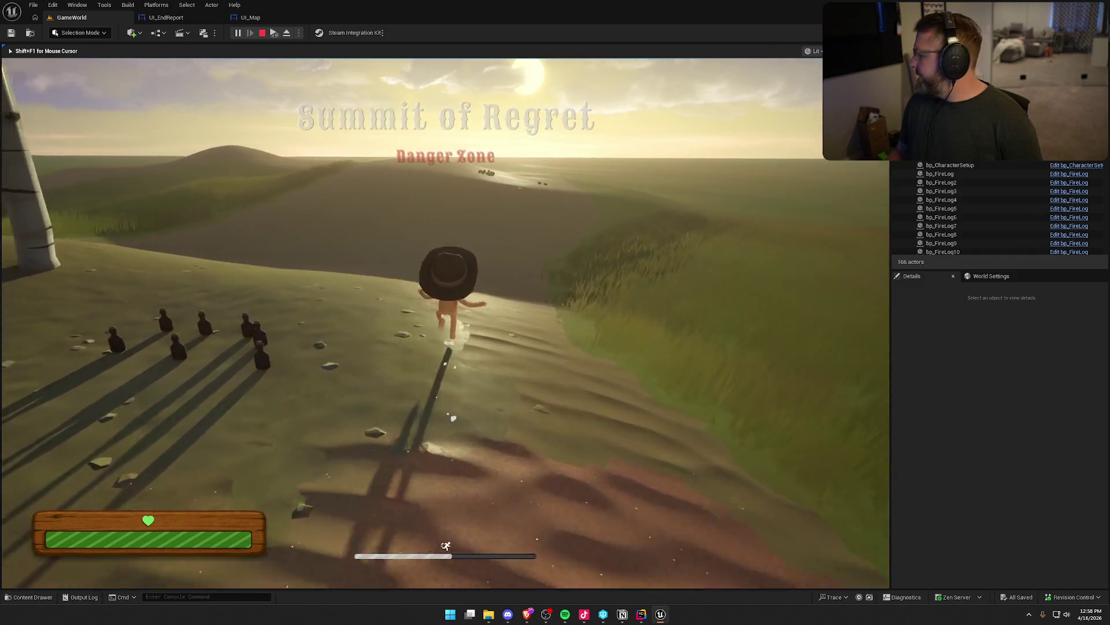
key("w")
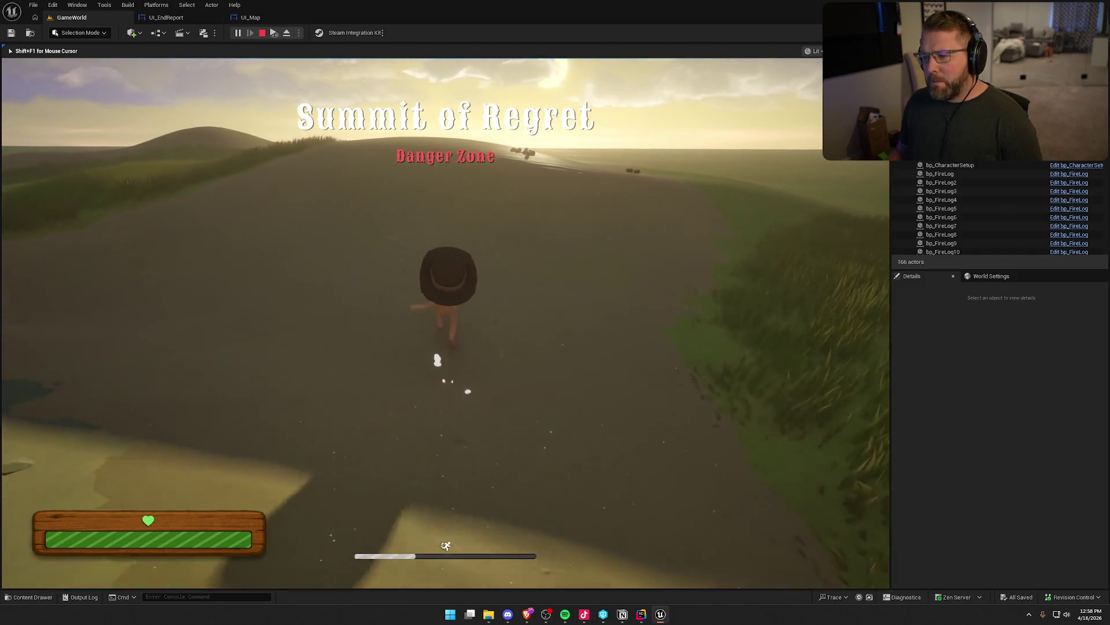
key("w")
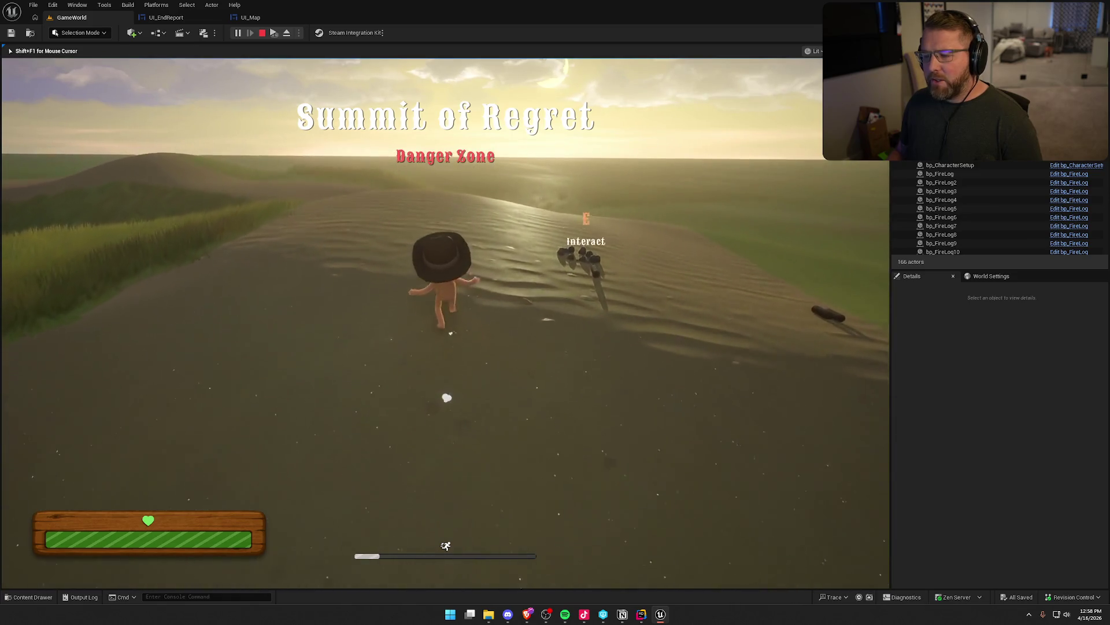
key("w")
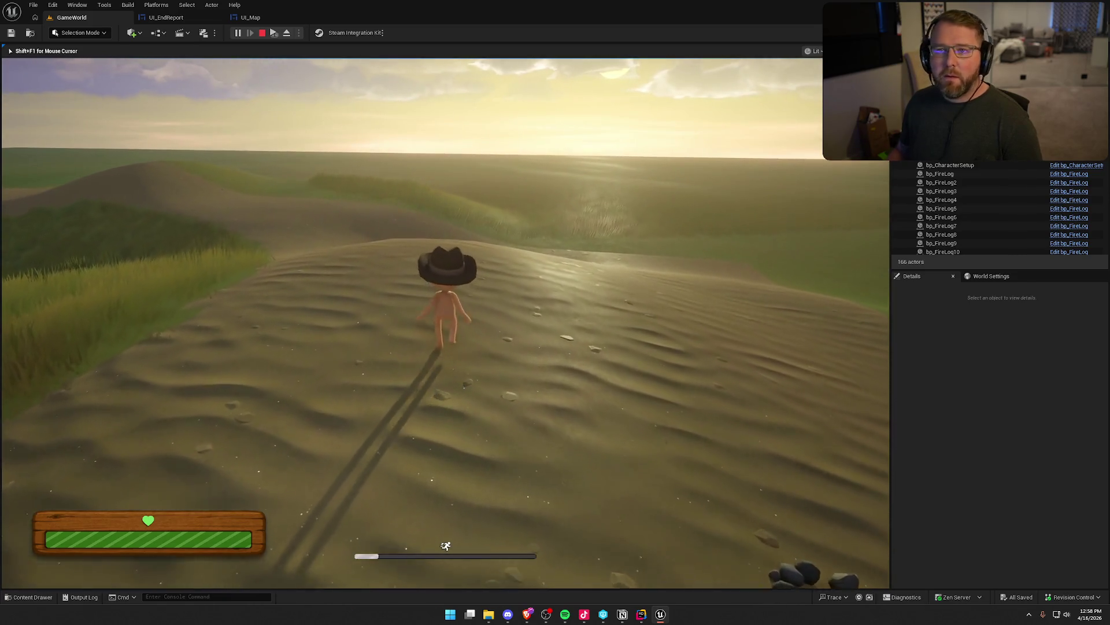
key("w")
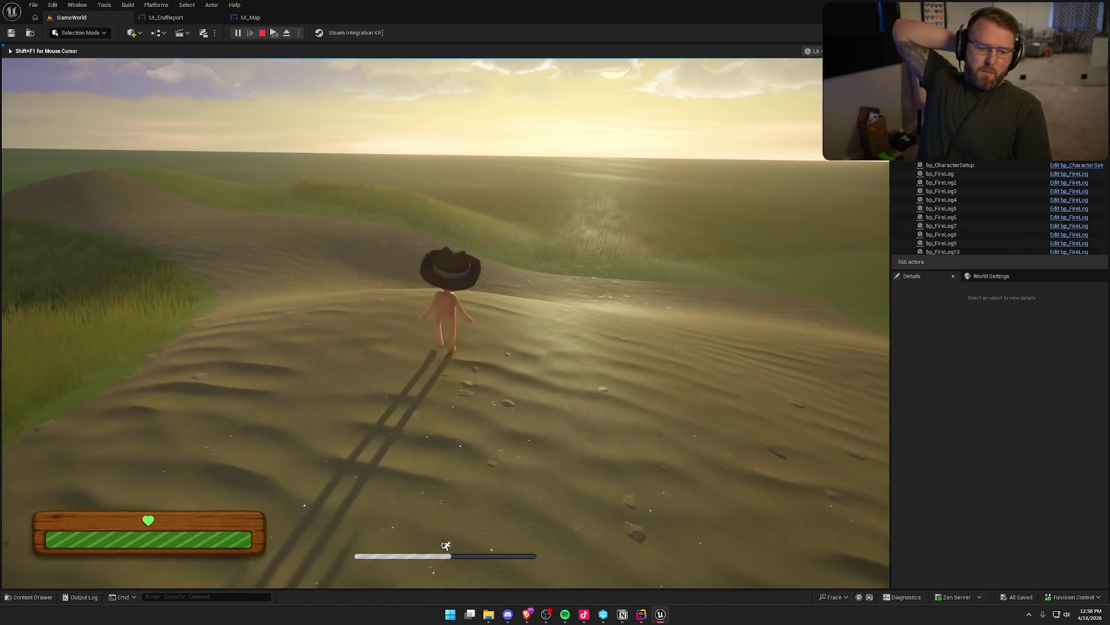
key("w")
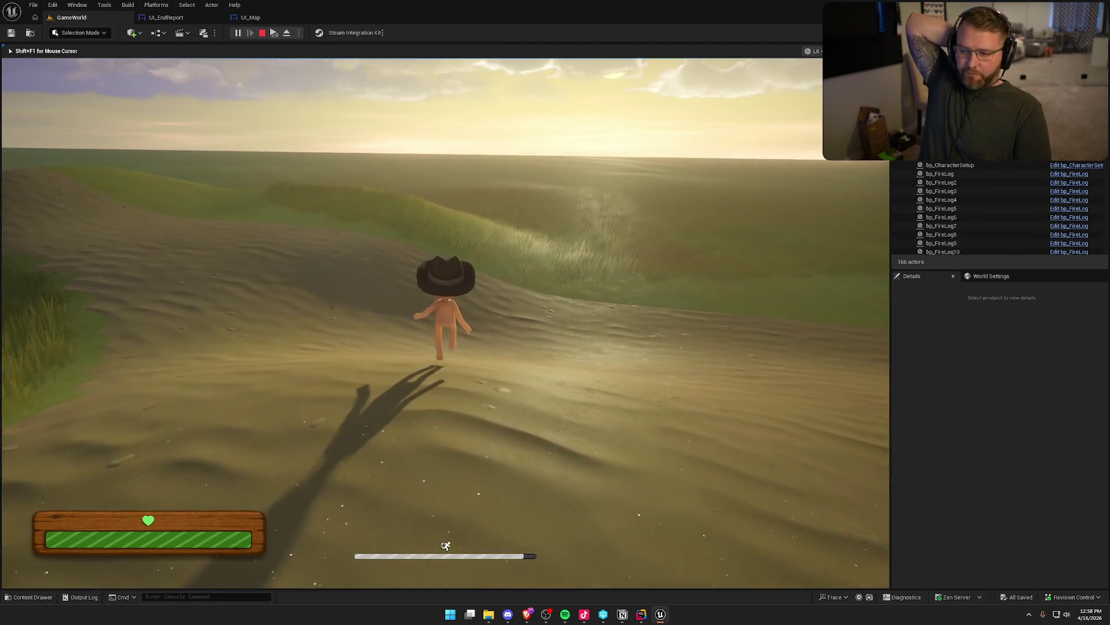
- Sprint the character across the grassland, then drop to walking so stamina recovers
key("shift+w")
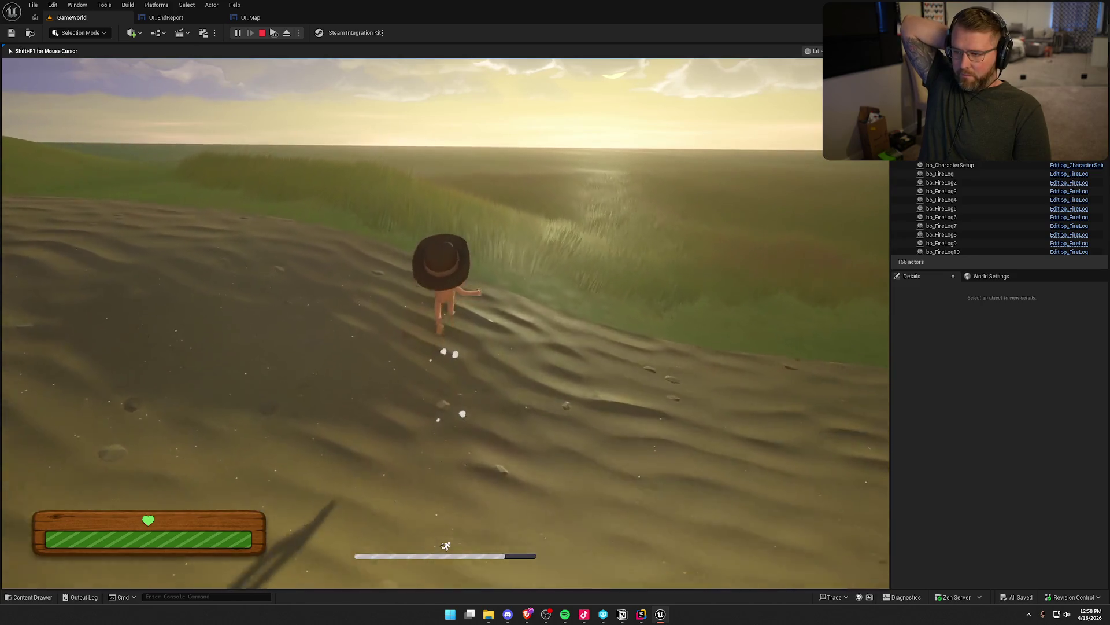
key("shift+w")
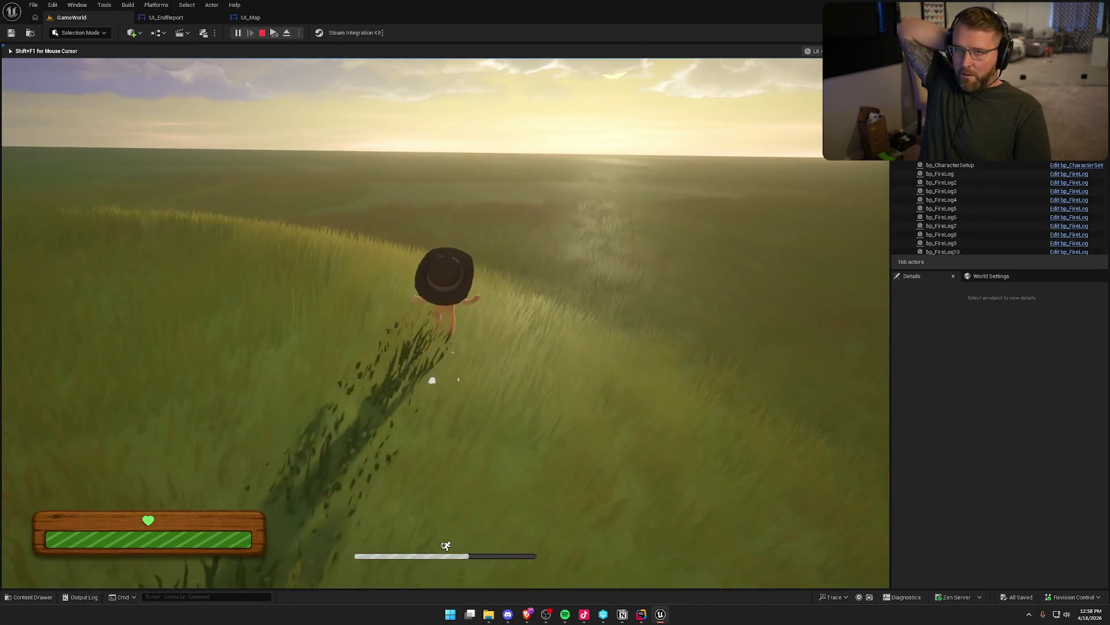
key("shift+w")
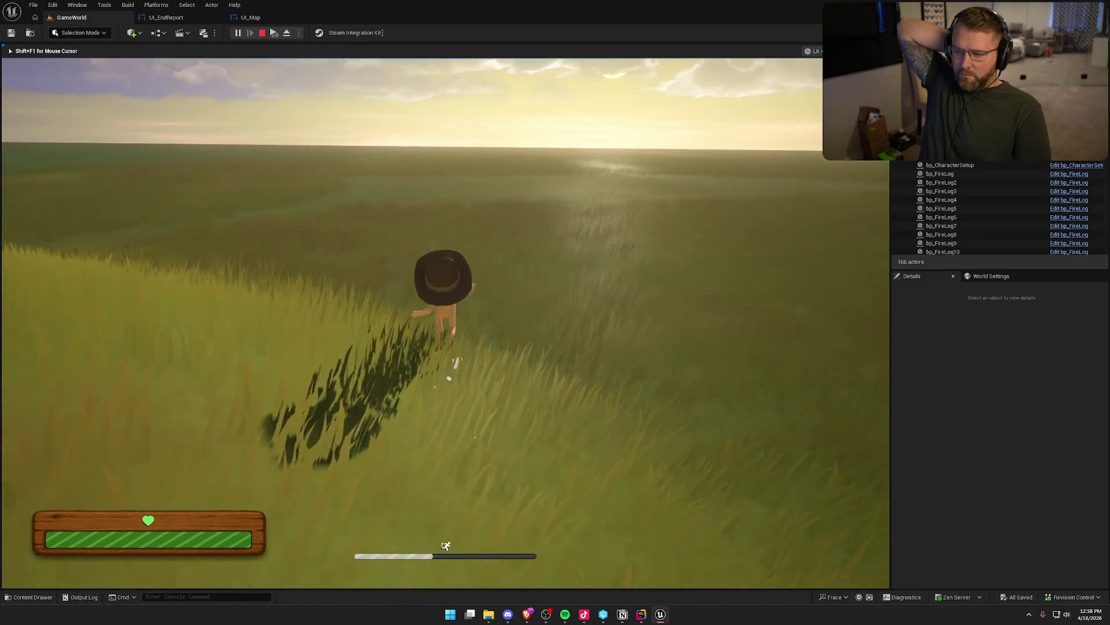
key("shift+w")
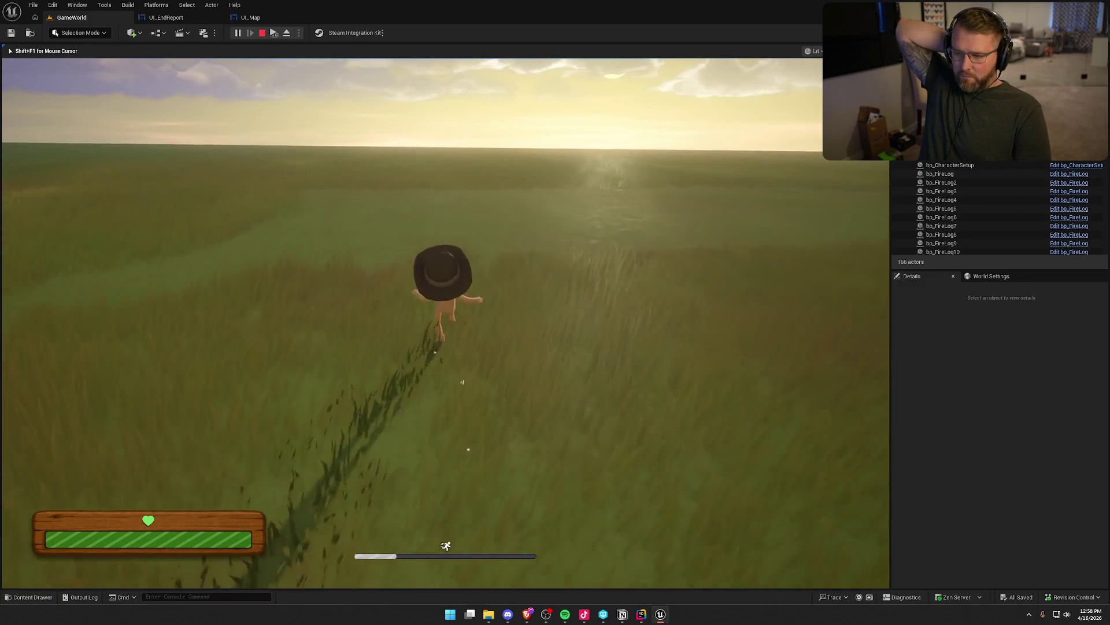
key("w")
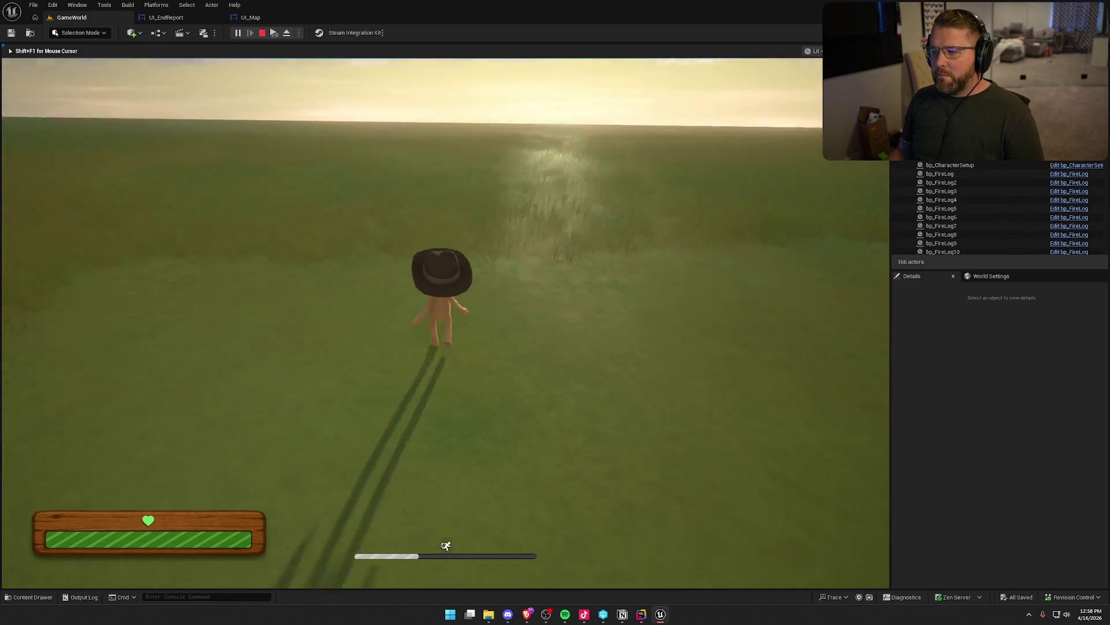
- Run back across the grass toward the camera, then turn away and sprint through the grass again
key("s")
key("s")
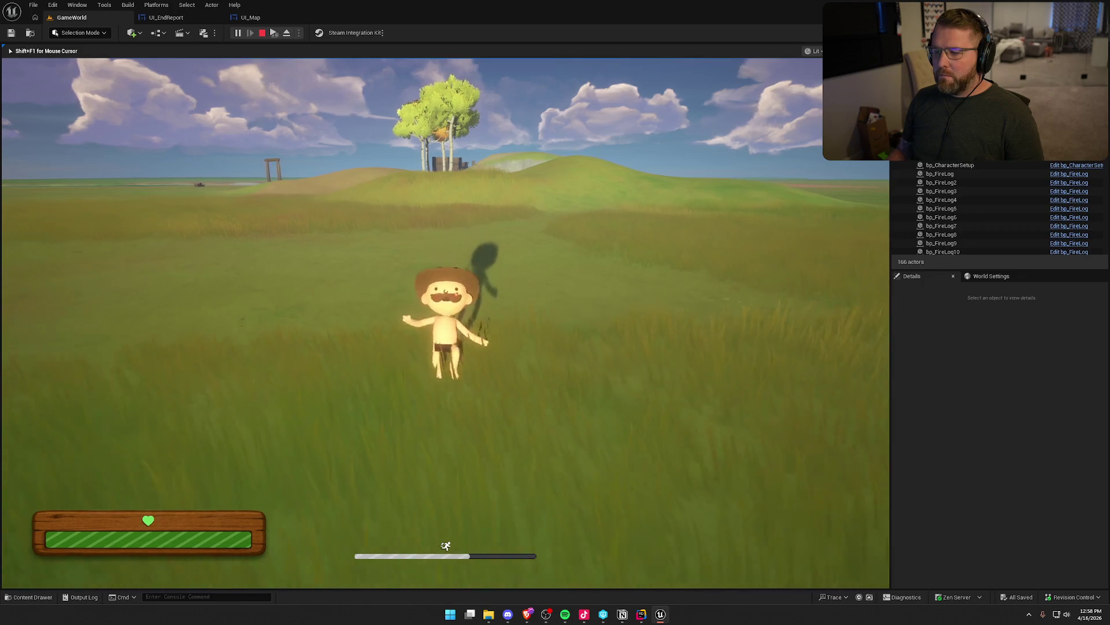
key("s")
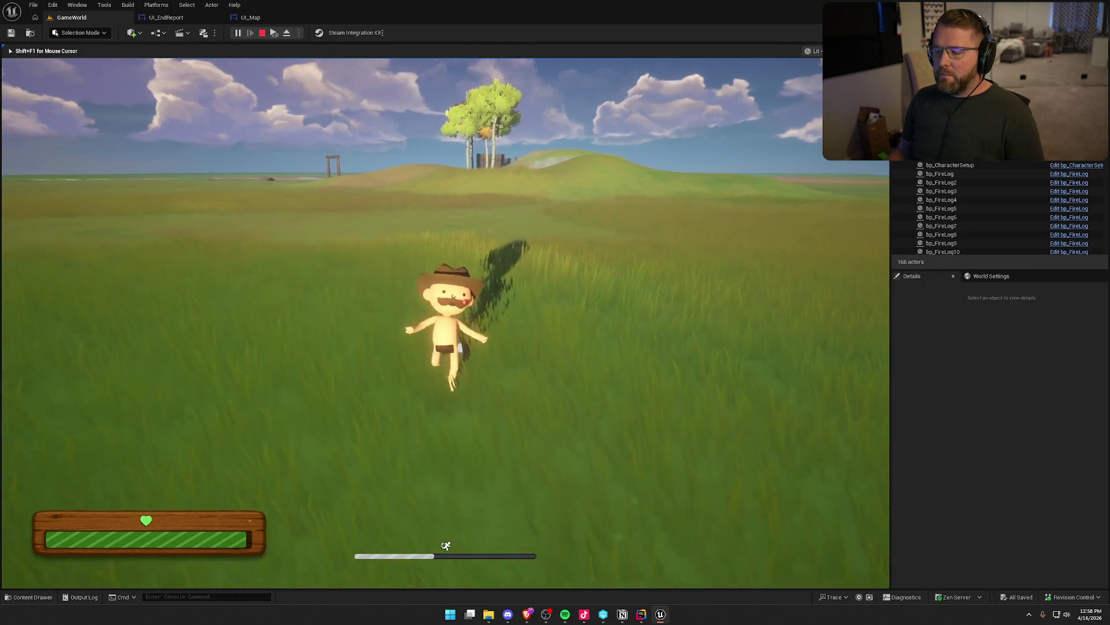
key("s")
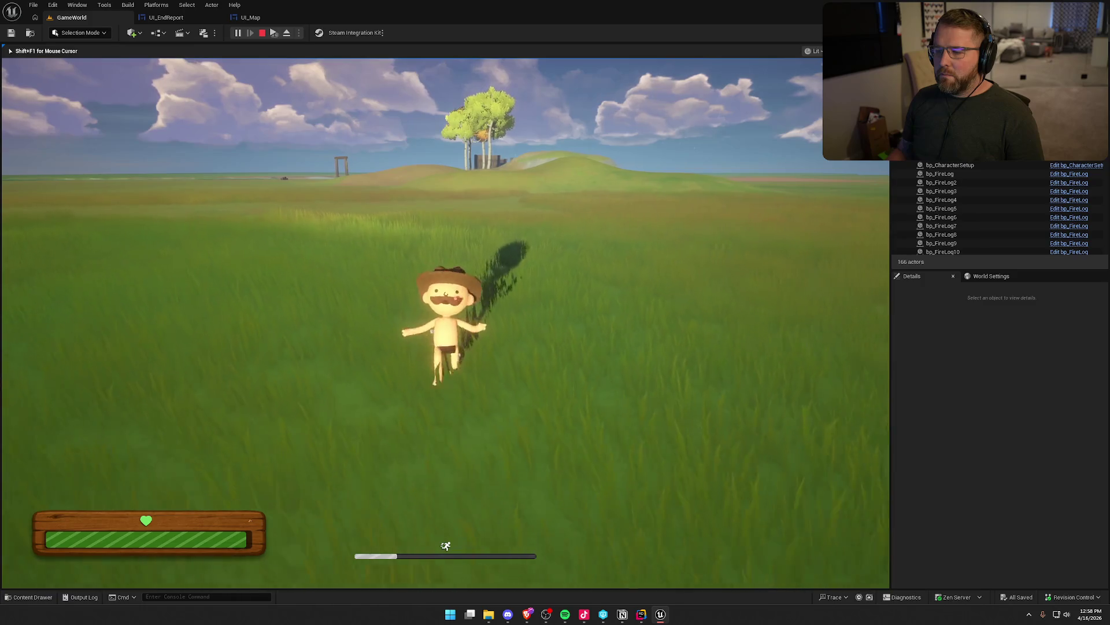
key("s")
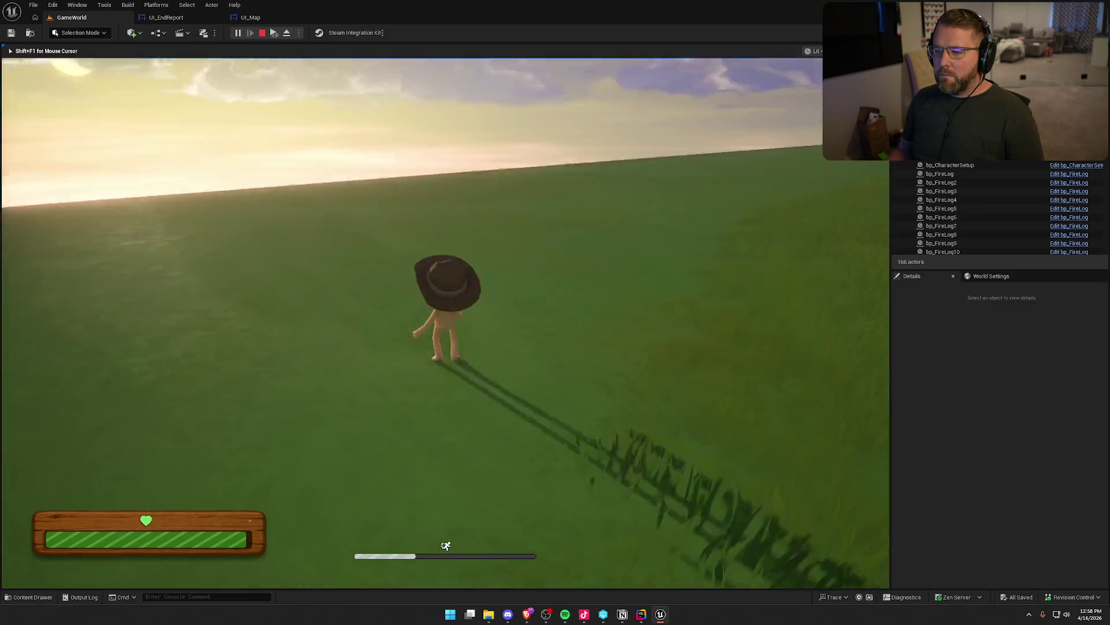
key("w")
key("a")
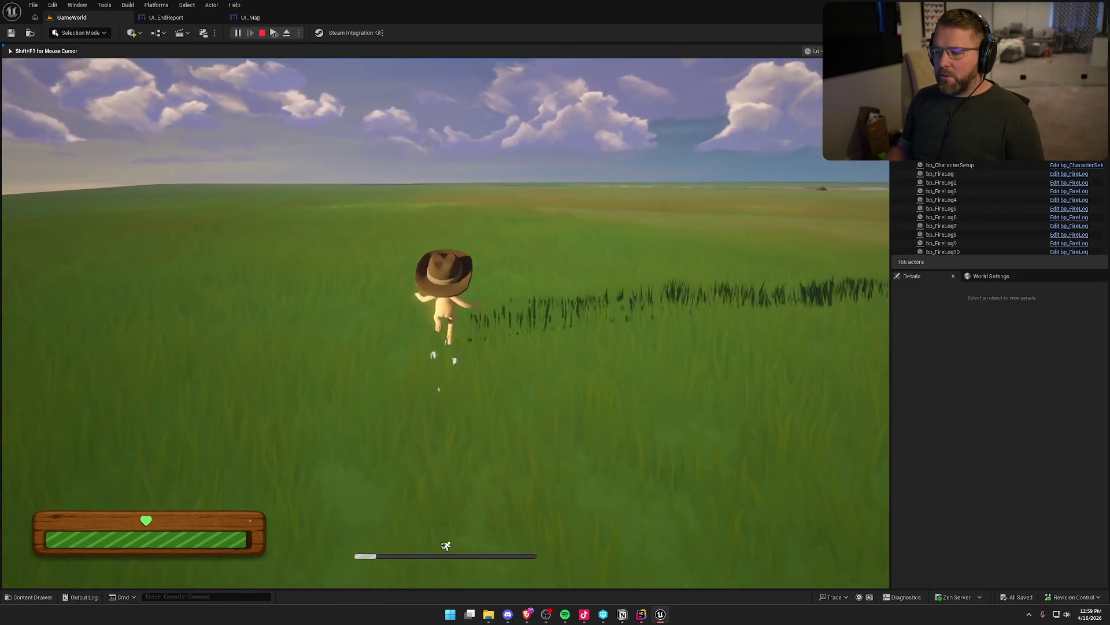
key("w")
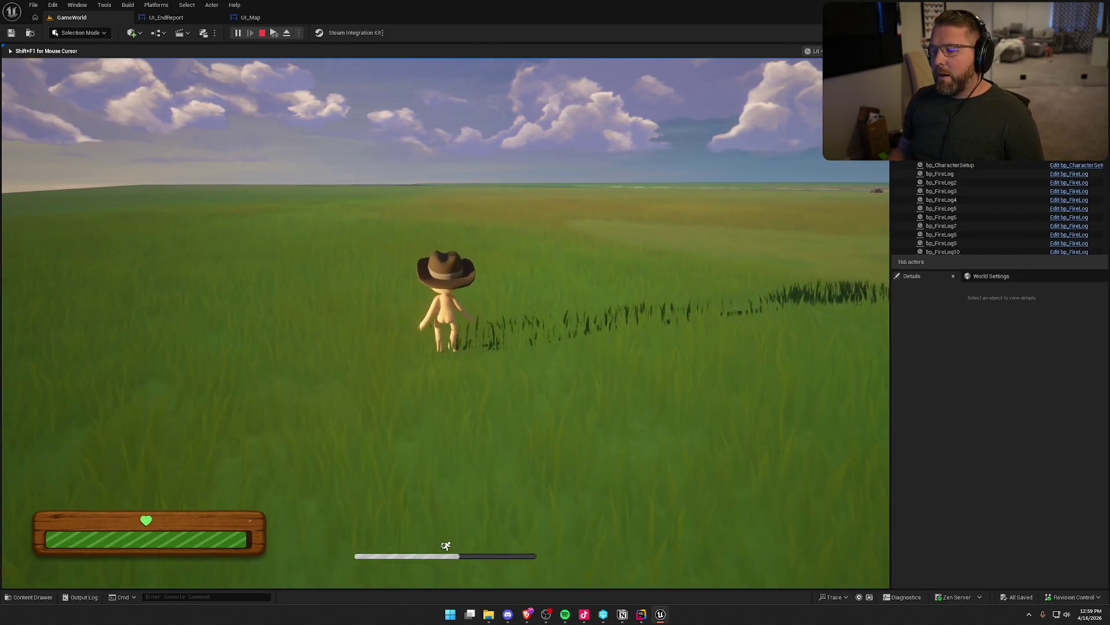
key("d")
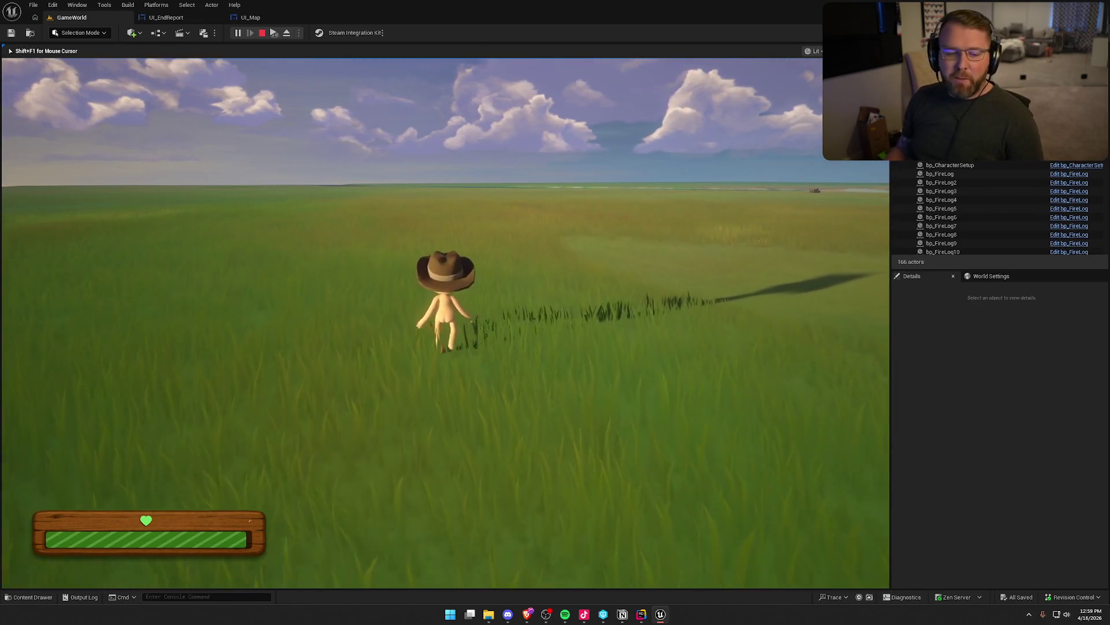
key("shift+w")
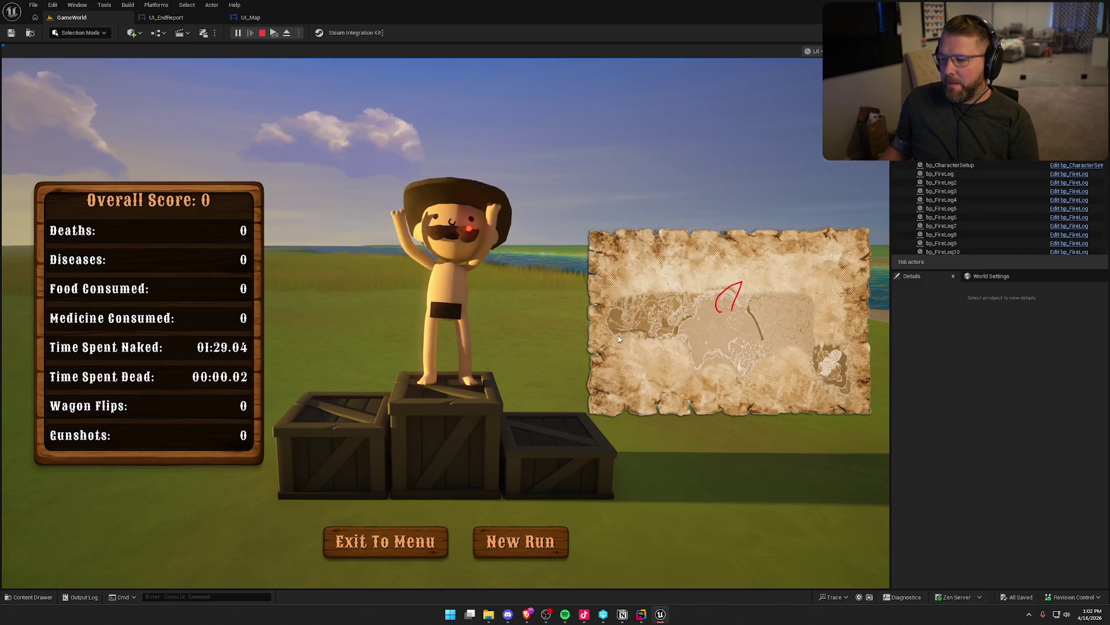
- Stop the play session and load the TrailMap level from the Content Drawer's Maps folder
key("Escape")
key("ctrl+space")
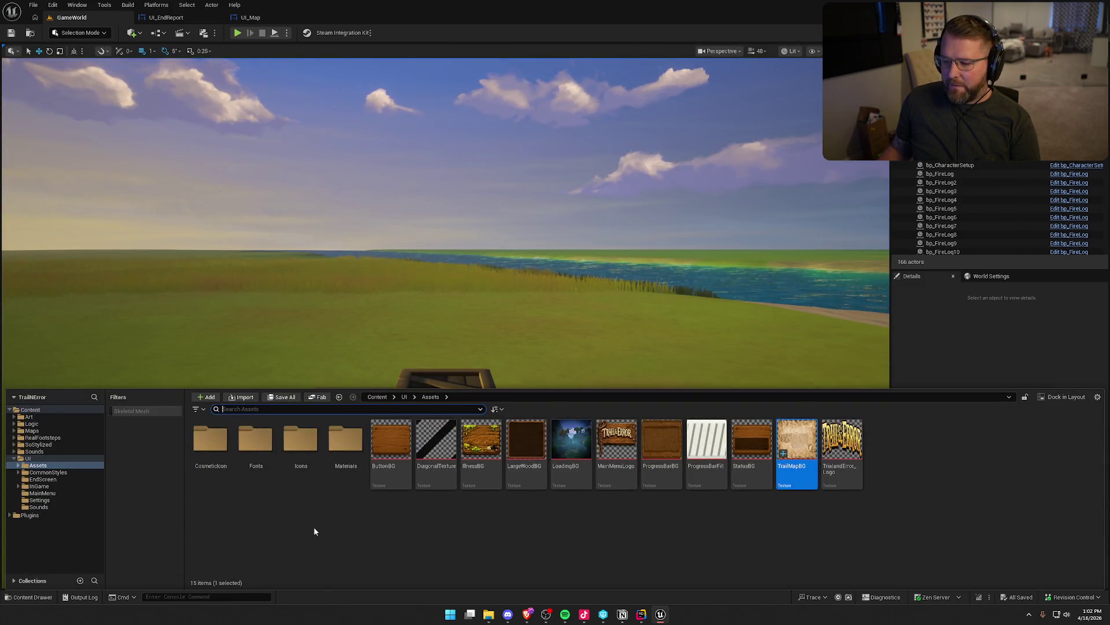
left_click(48, 433)
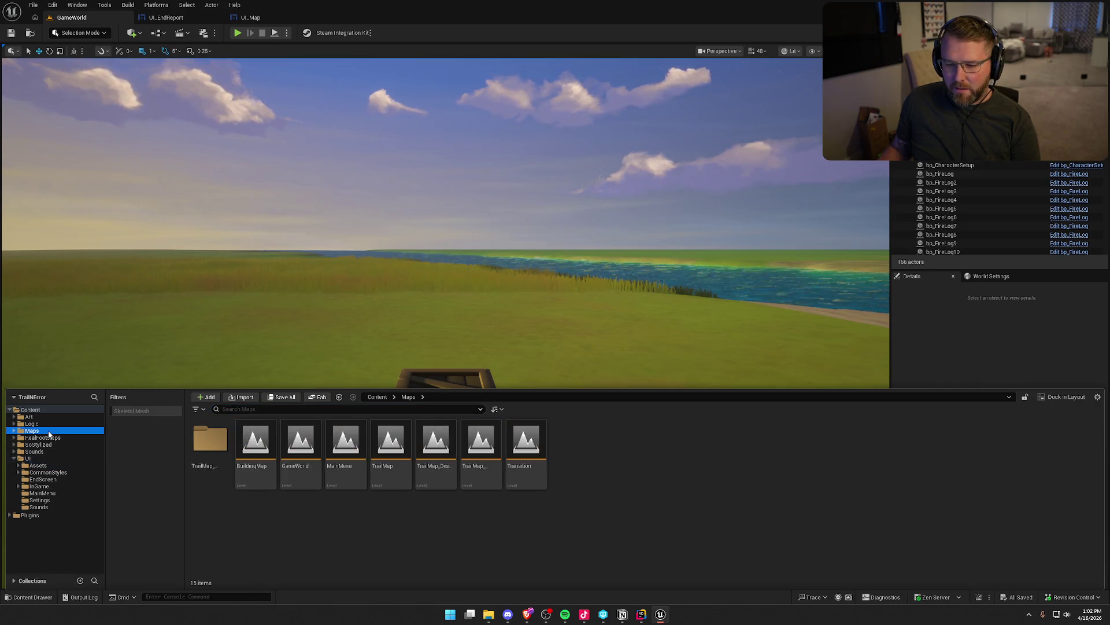
double_click(390, 443)
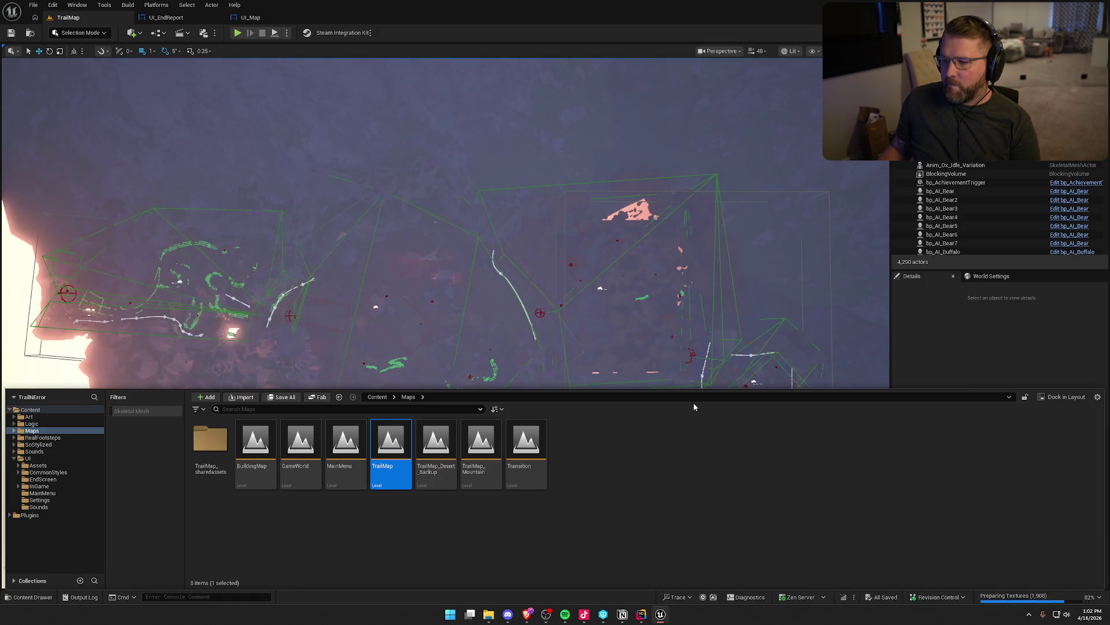
left_click(982, 351)
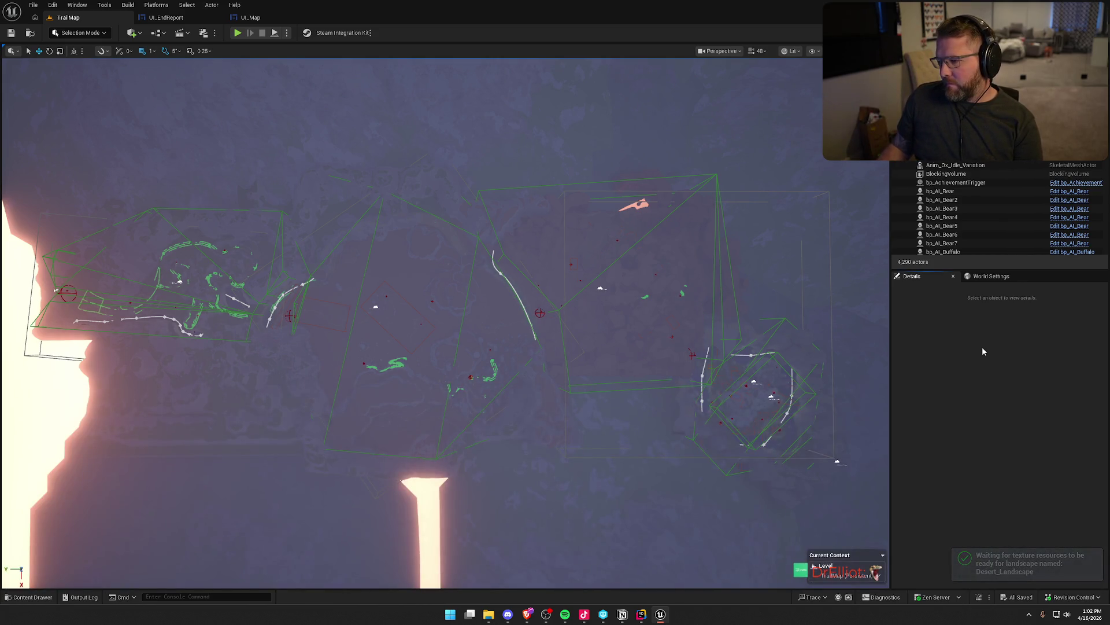
- Render the level Unlit with editor icons hidden via Game View (G), then bring up the UI_Map widget
left_click(785, 54)
left_click(808, 94)
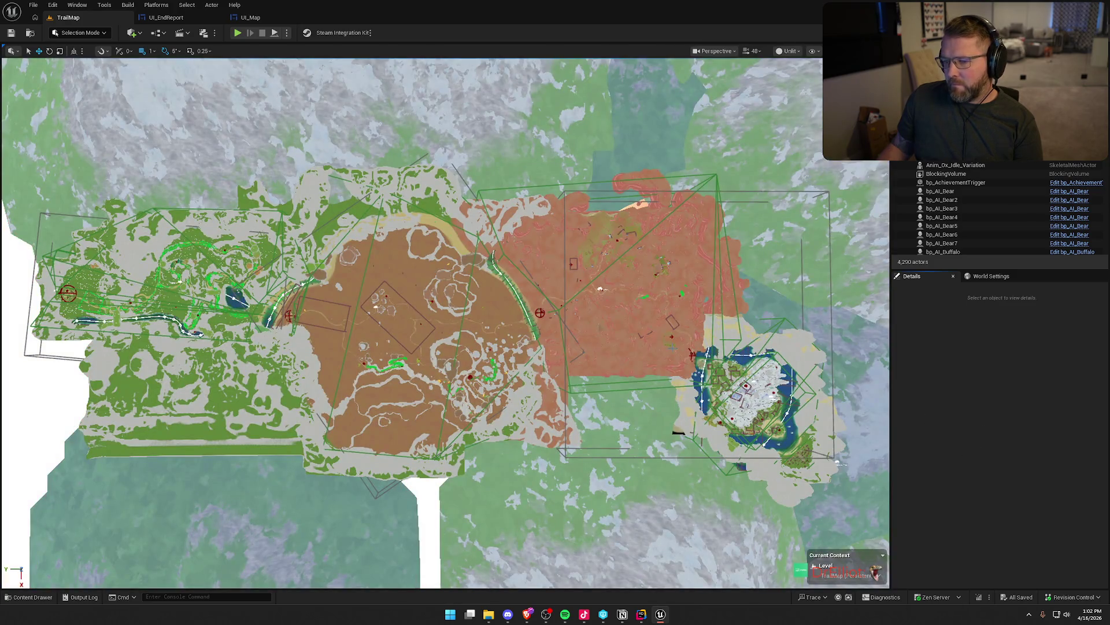
key("g")
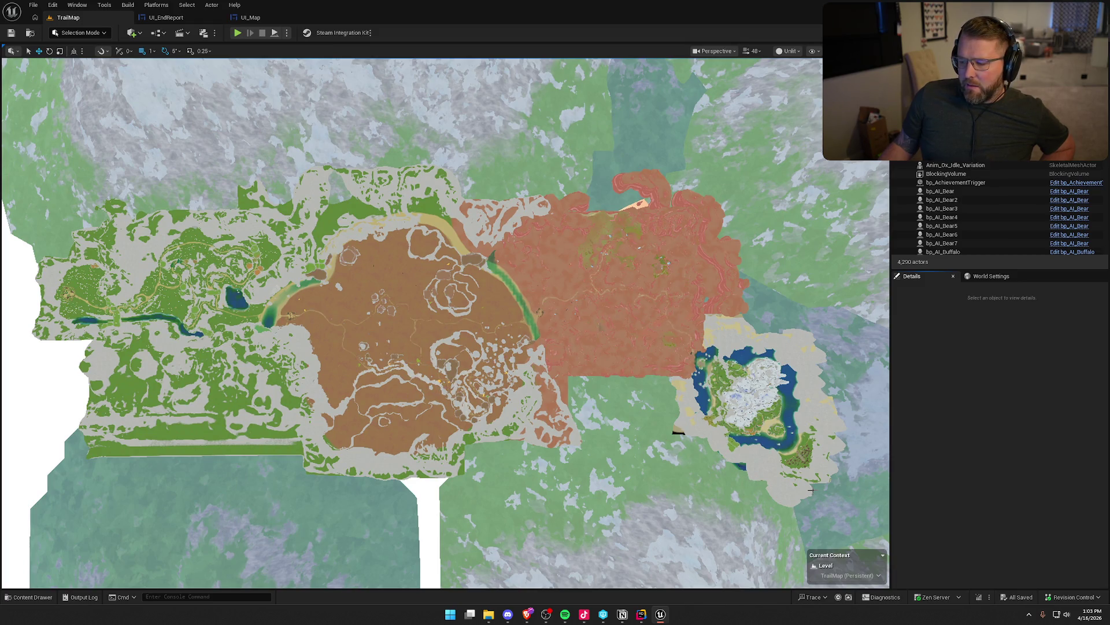
left_click(166, 17)
left_click(250, 17)
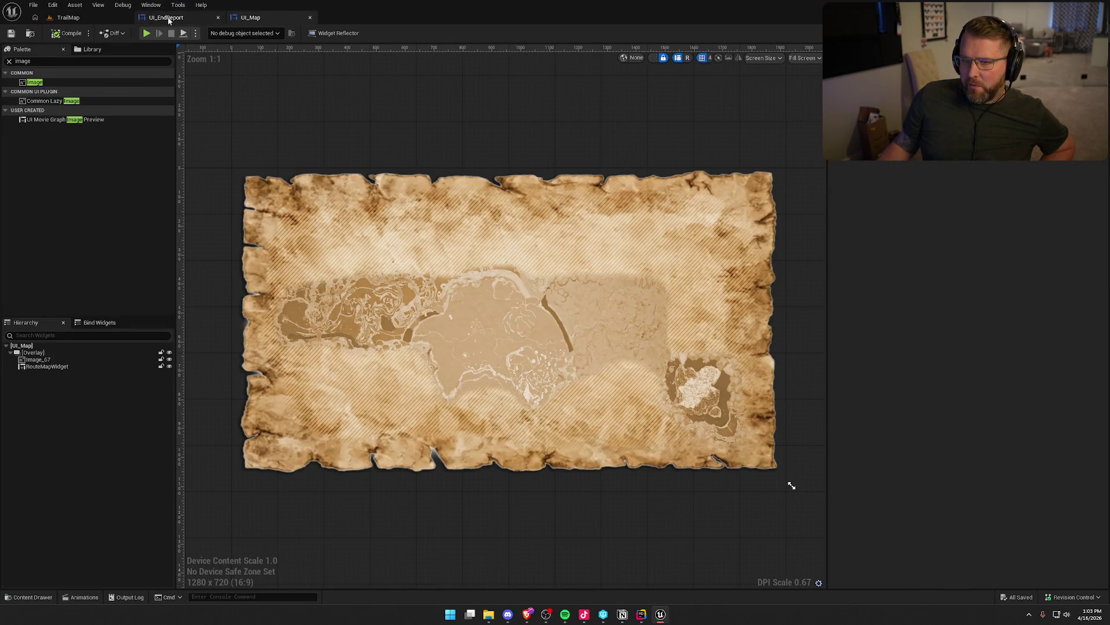
- In UI_EndReport, select the embedded map widget and expand its World Min and World Max bounds
left_click(166, 18)
left_click(751, 282)
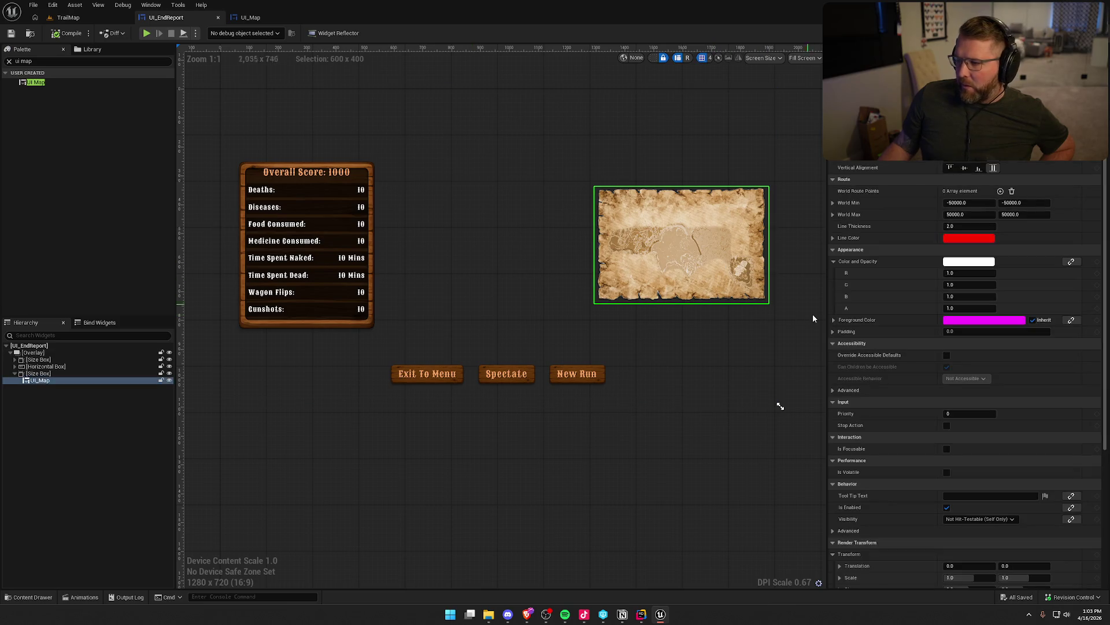
left_click(832, 203)
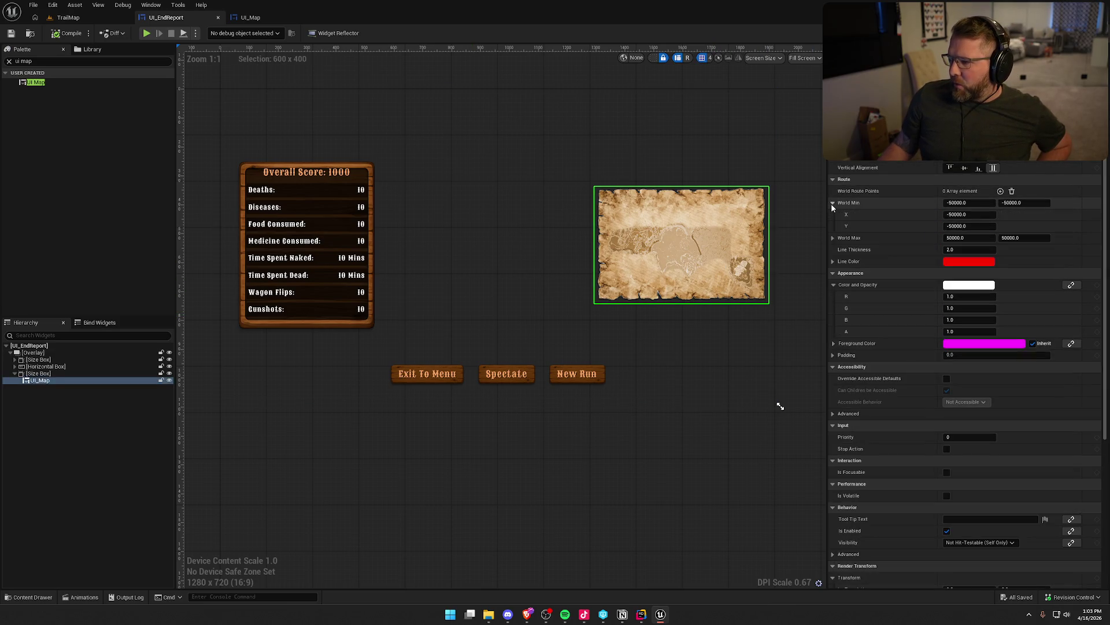
left_click(834, 239)
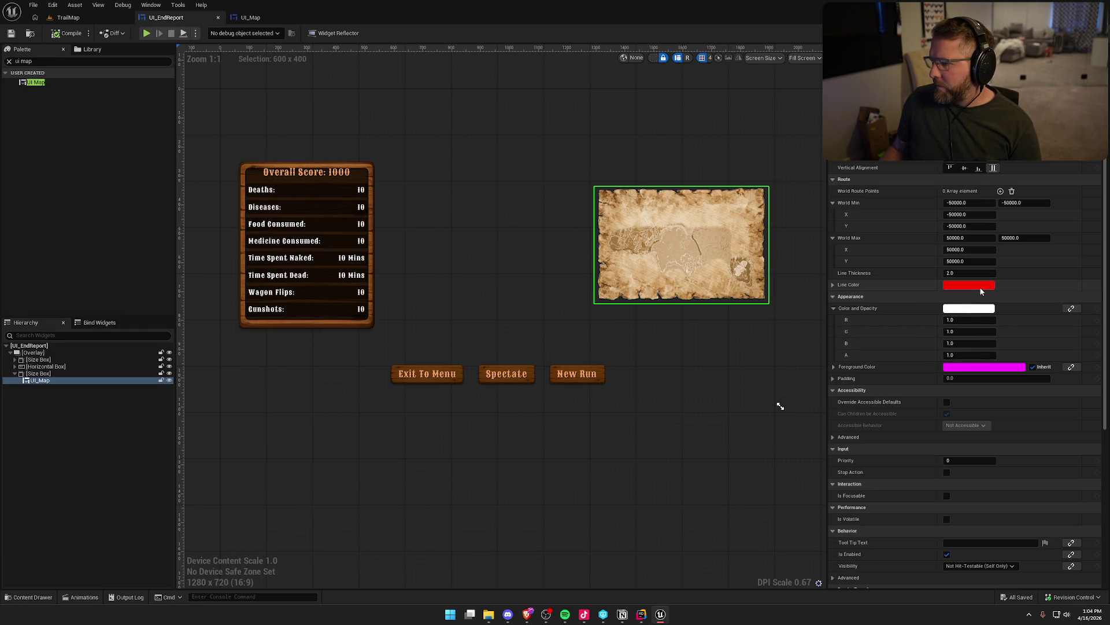
- Set the route Line Color to lighter red FF7373 and Line Thickness to 1.0, then deselect the map
left_click(963, 285)
left_click_drag(888, 322, 889, 325)
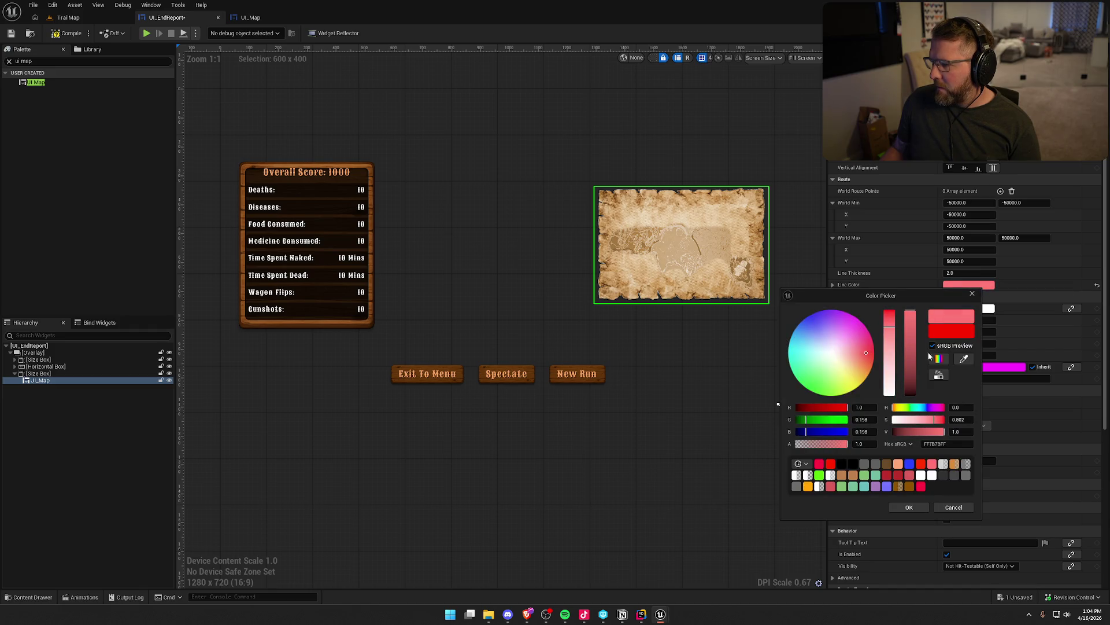
left_click(909, 507)
left_click_drag(960, 273, 931, 272)
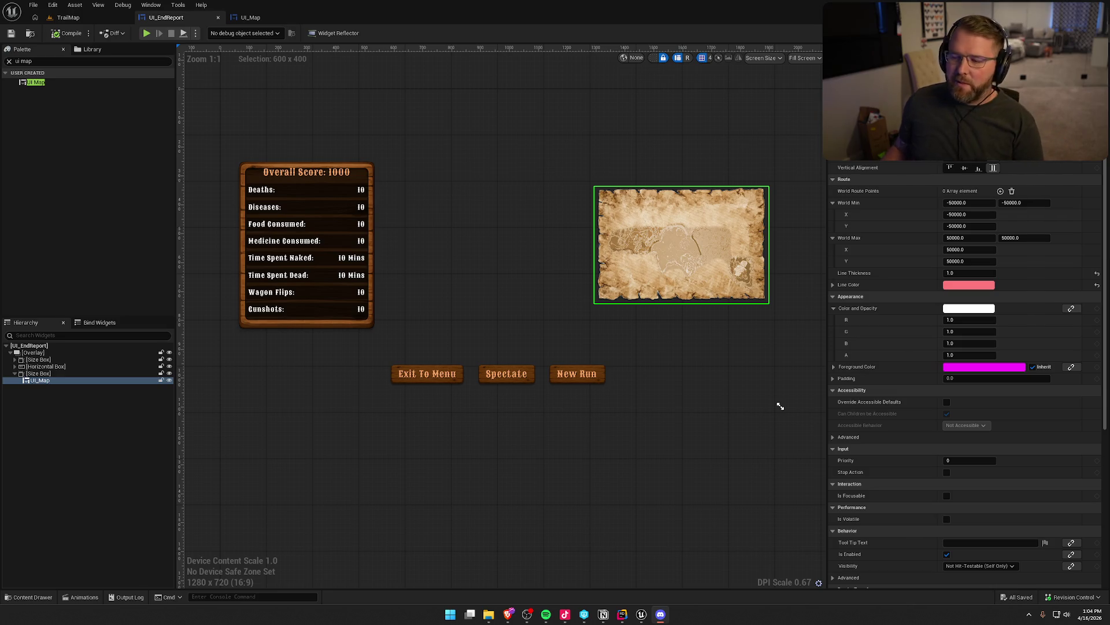
left_click(652, 466)
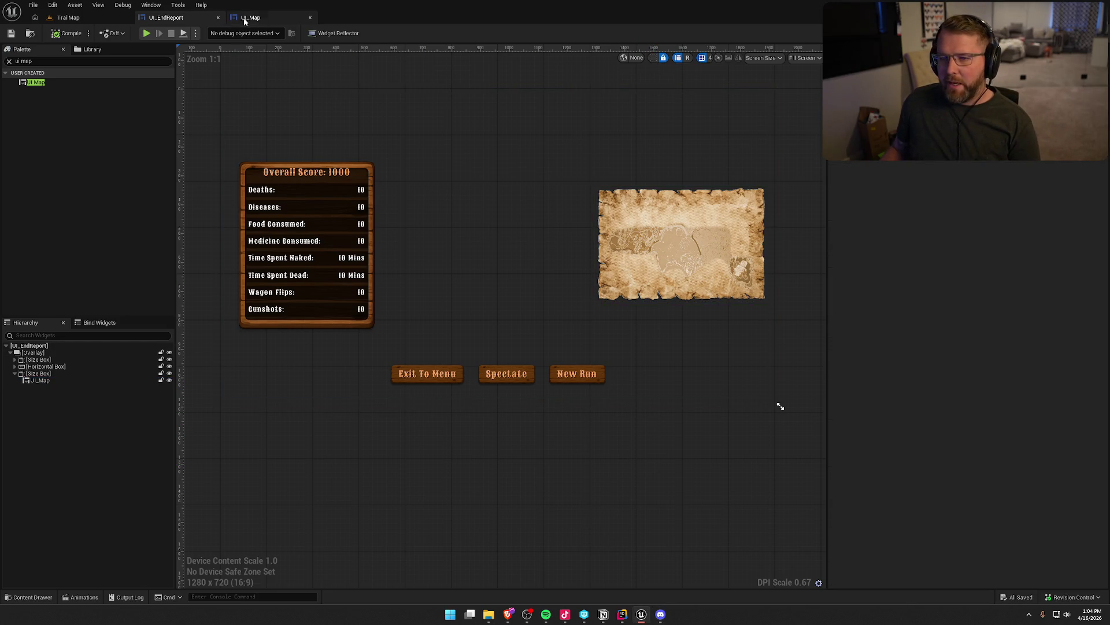
- Return to the TrailMap level and clear the Outliner search so all 4,290 actors are listed
left_click(272, 17)
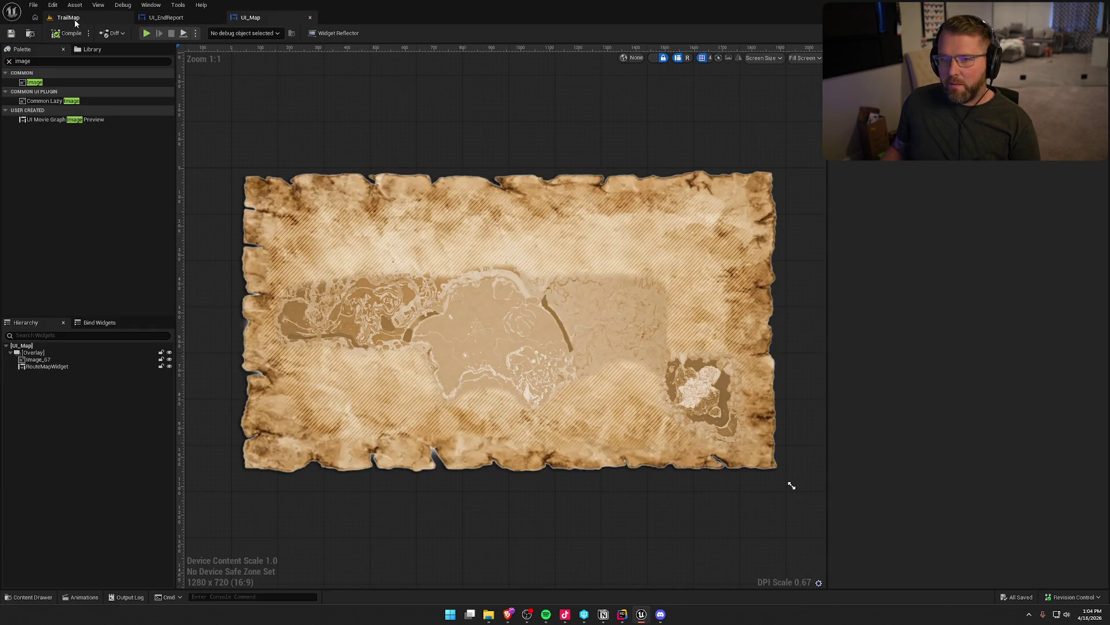
left_click(70, 17)
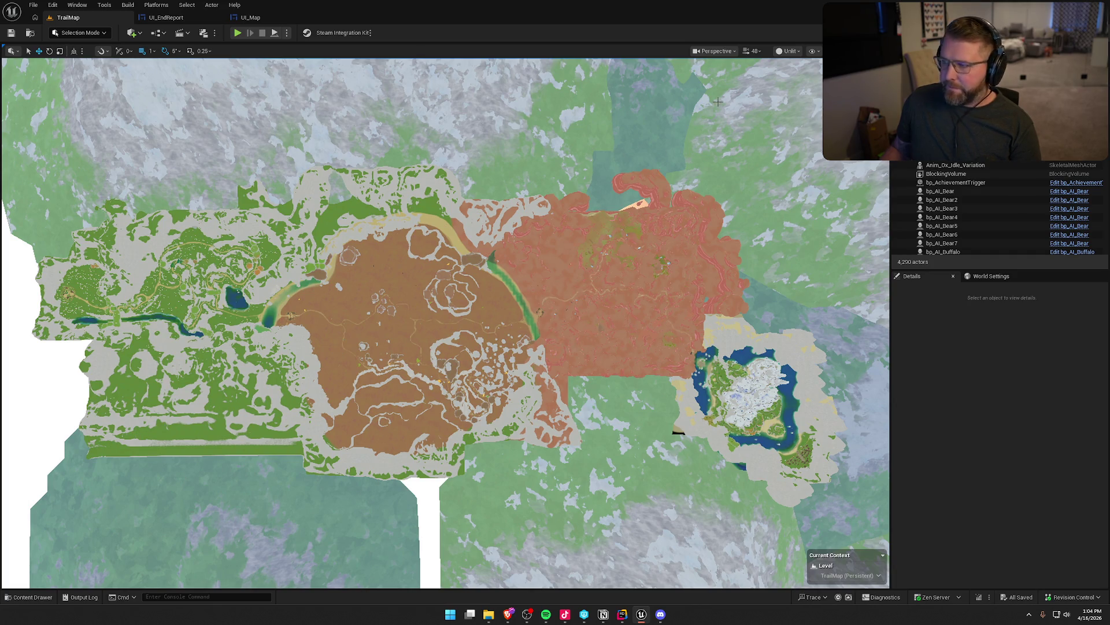
type("ca")
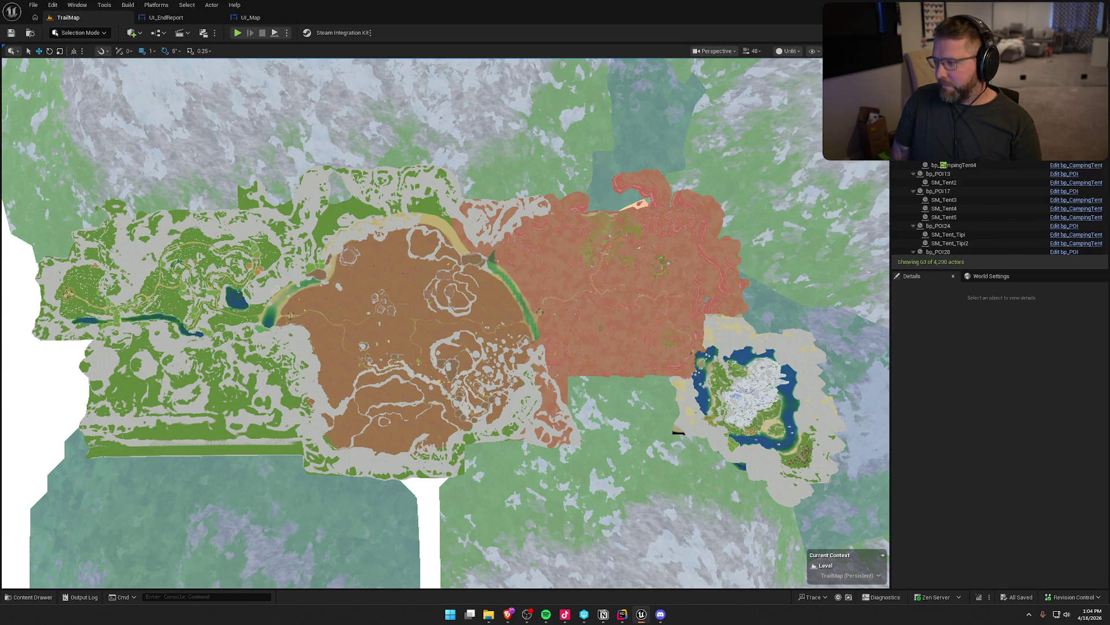
key("BackSpace")
key("BackSpace")
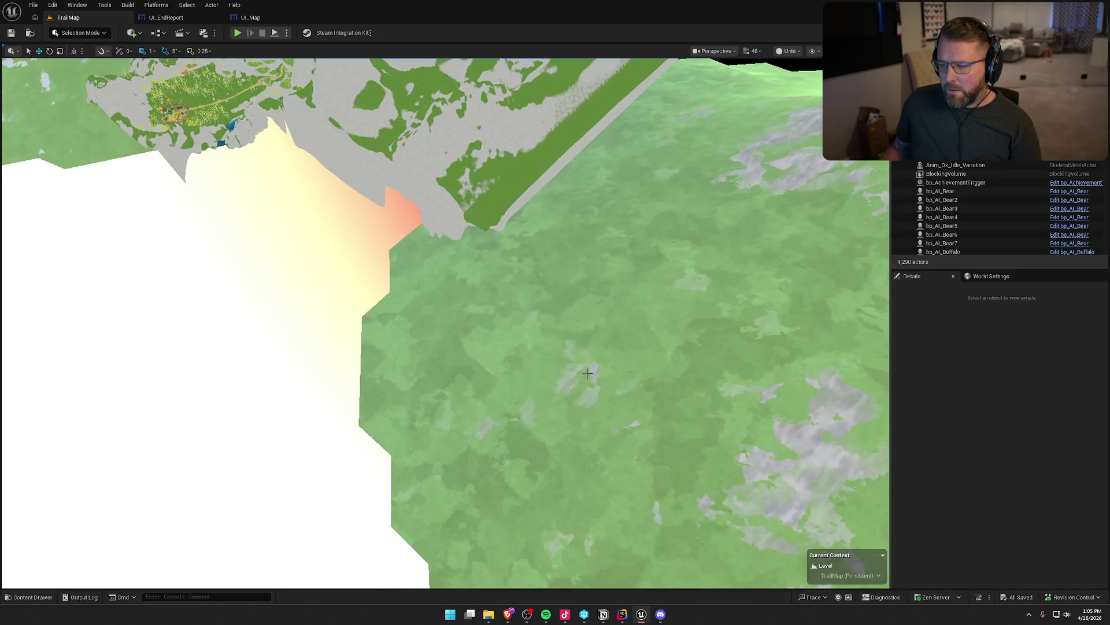
- Quick-add a Cube to the level despite the checkout warning and move it along Y toward the landscape edge
left_click(134, 32)
mouse_move(185, 124)
left_click_drag(223, 144, 511, 217)
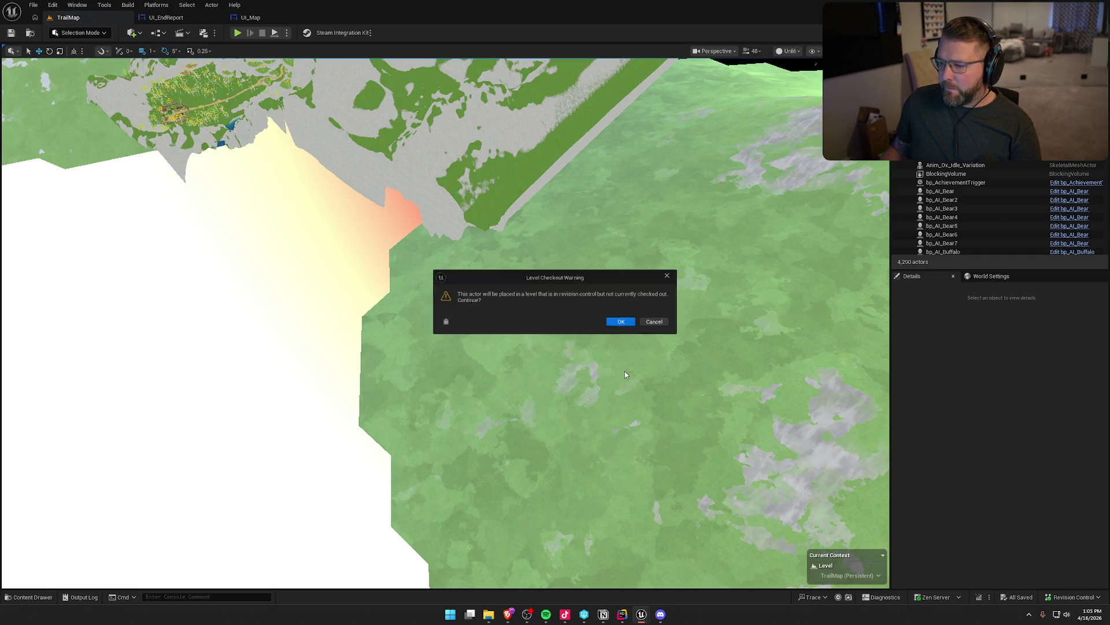
left_click(629, 324)
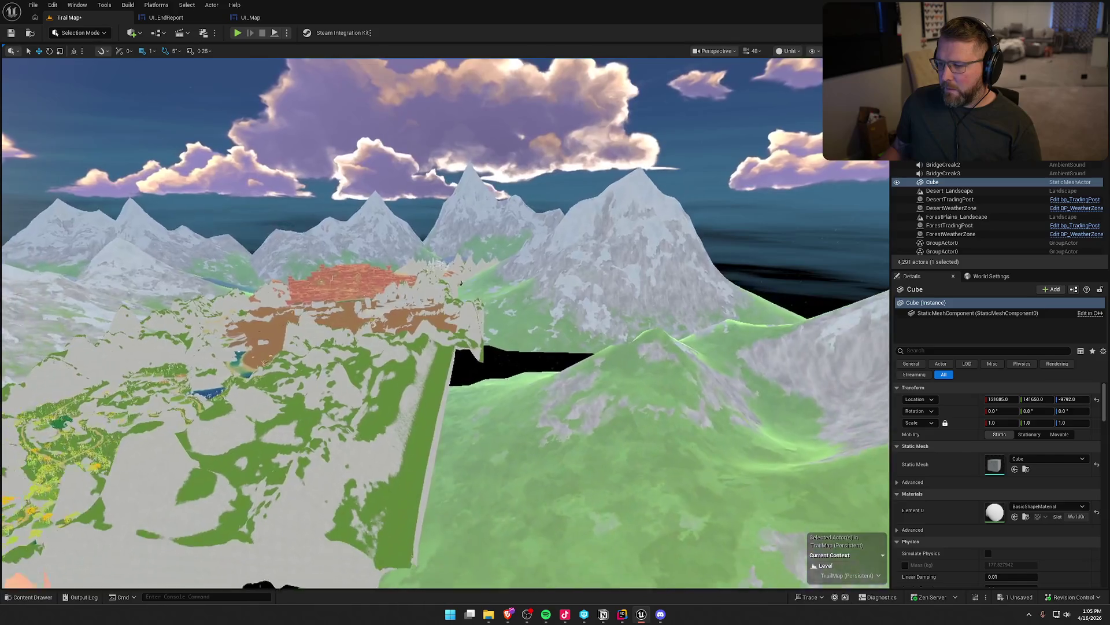
left_click_drag(462, 282, 461, 235)
left_click_drag(415, 450, 415, 450)
left_click_drag(454, 491, 351, 482)
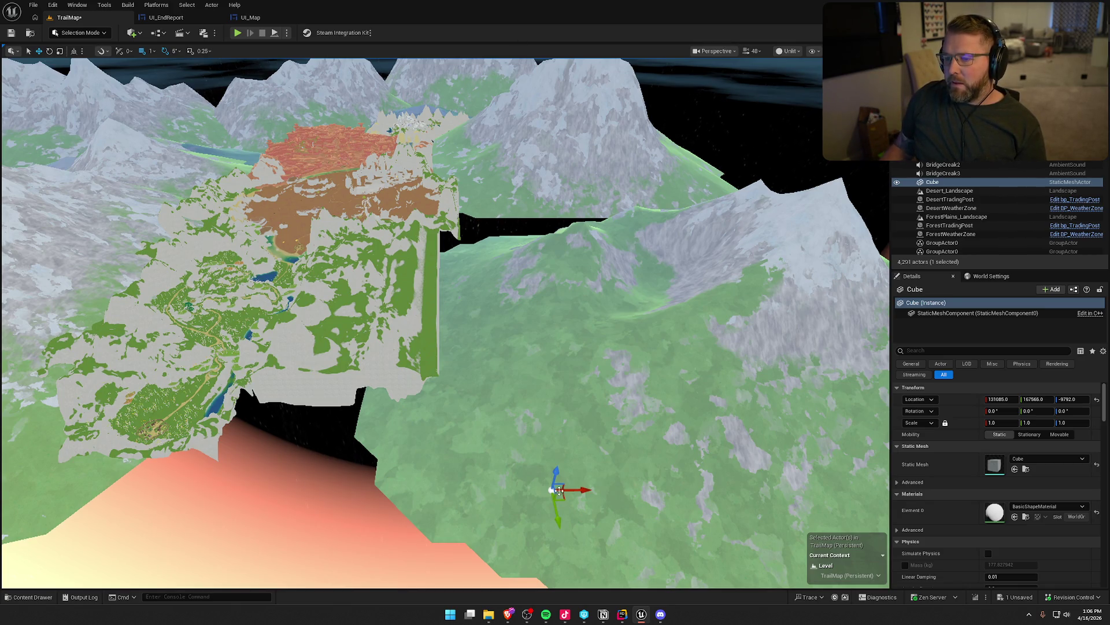
- Switch the viewport to the top-down orthographic Top view
left_click_drag(681, 453, 656, 350)
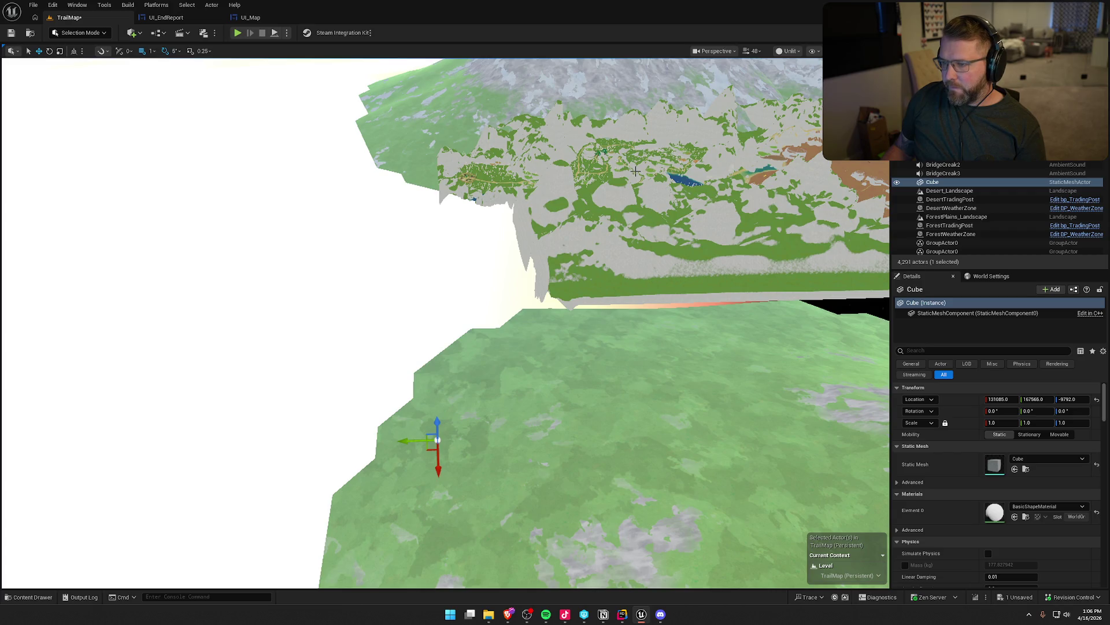
left_click(713, 51)
left_click(722, 106)
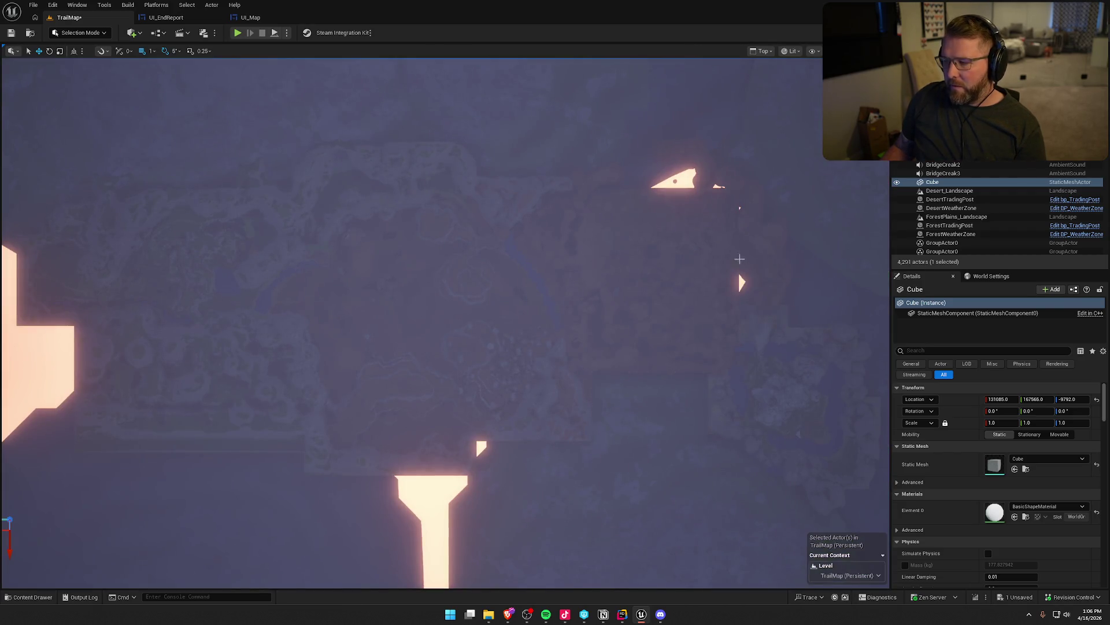
- Show the top view Unlit and zoom and pan out to frame the whole map
left_click(787, 52)
left_click(801, 90)
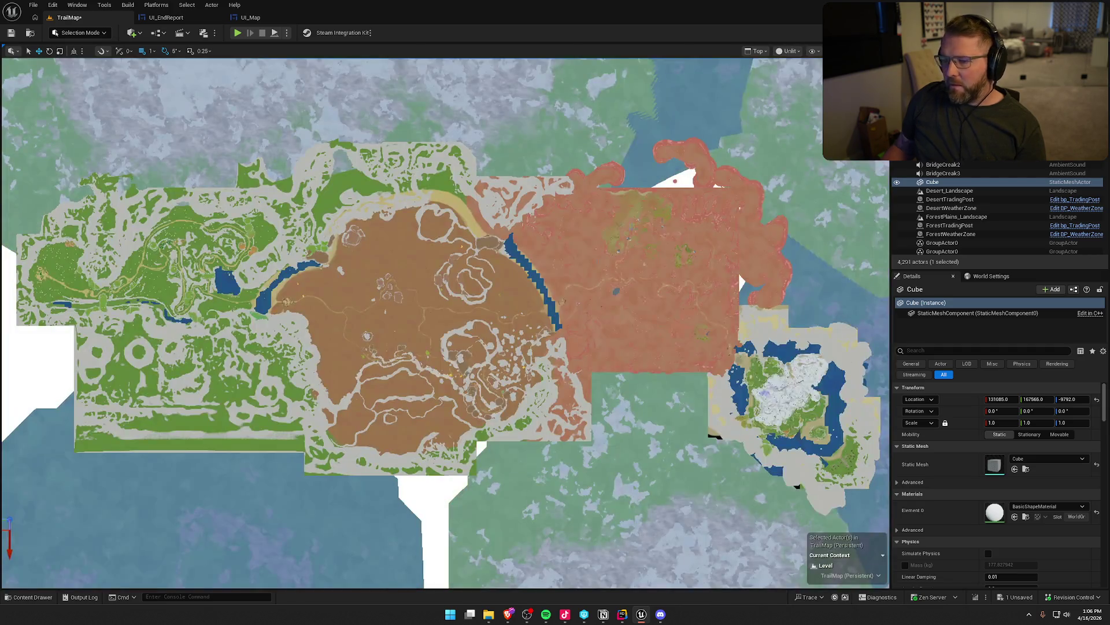
scroll(399, 376, "down", 1)
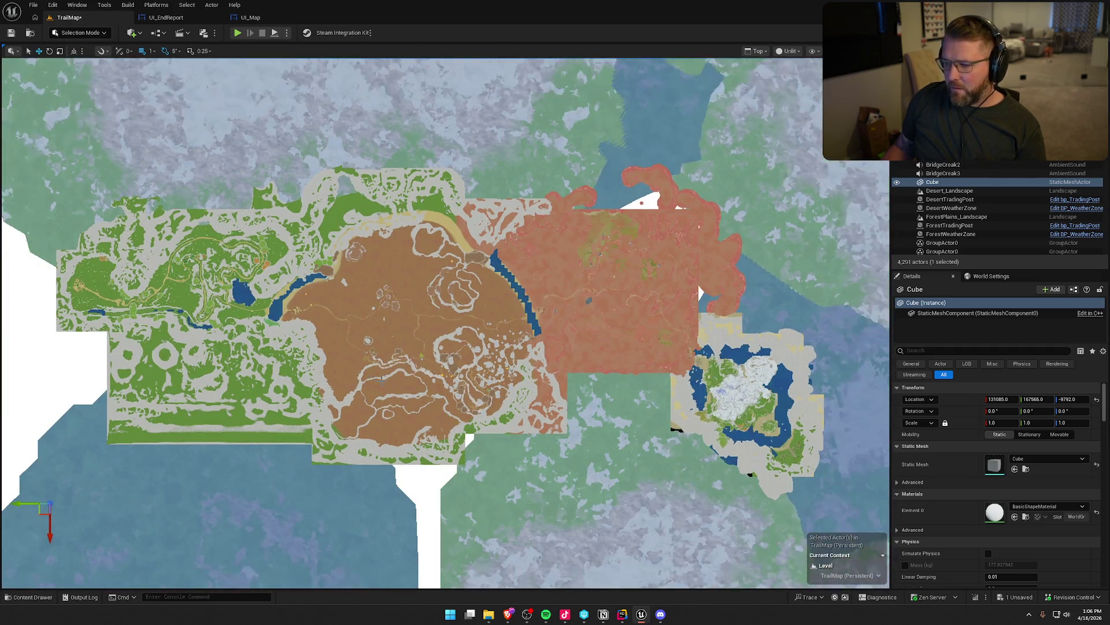
scroll(451, 294, "down", 1)
mouse_move(423, 391)
left_mouse_down()
mouse_move(491, 261)
mouse_move(452, 294)
left_mouse_up()
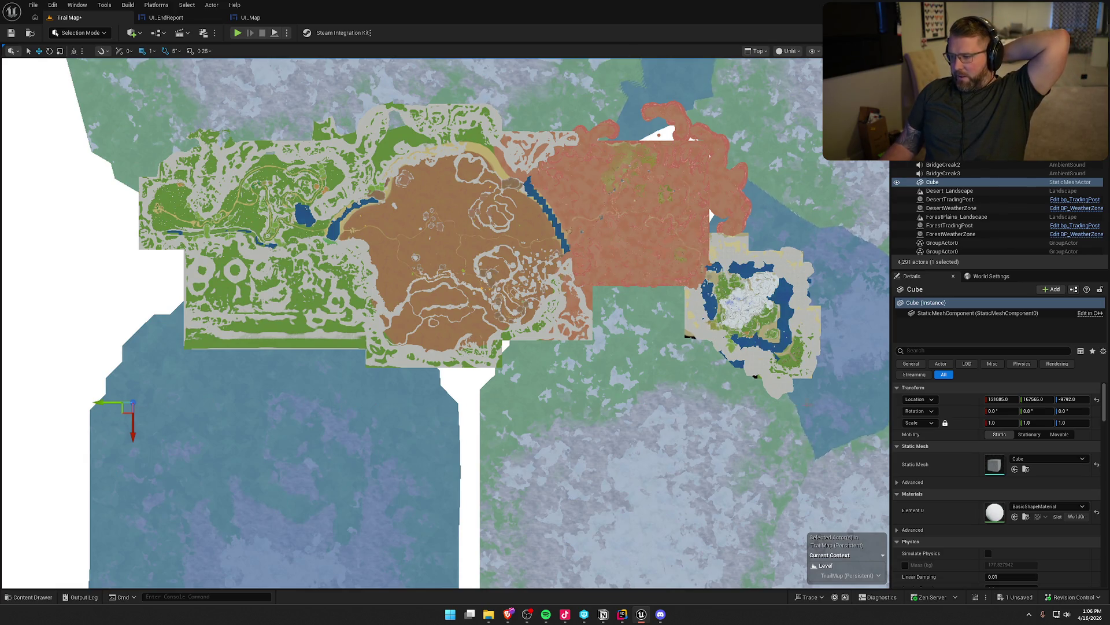
- Drag the Cube to the map's lower-left corner, undo the overshoot, and select its Location X value
left_click_drag(134, 432, 135, 416)
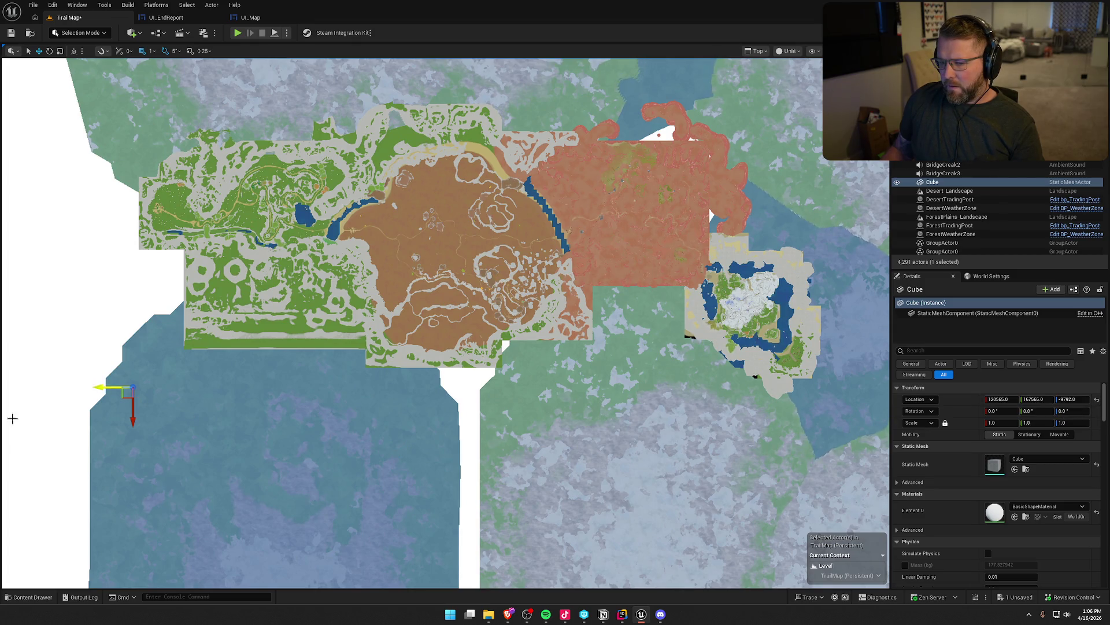
mouse_move(98, 387)
left_mouse_down()
mouse_move(746, 385)
mouse_move(515, 418)
mouse_move(91, 384)
left_mouse_up()
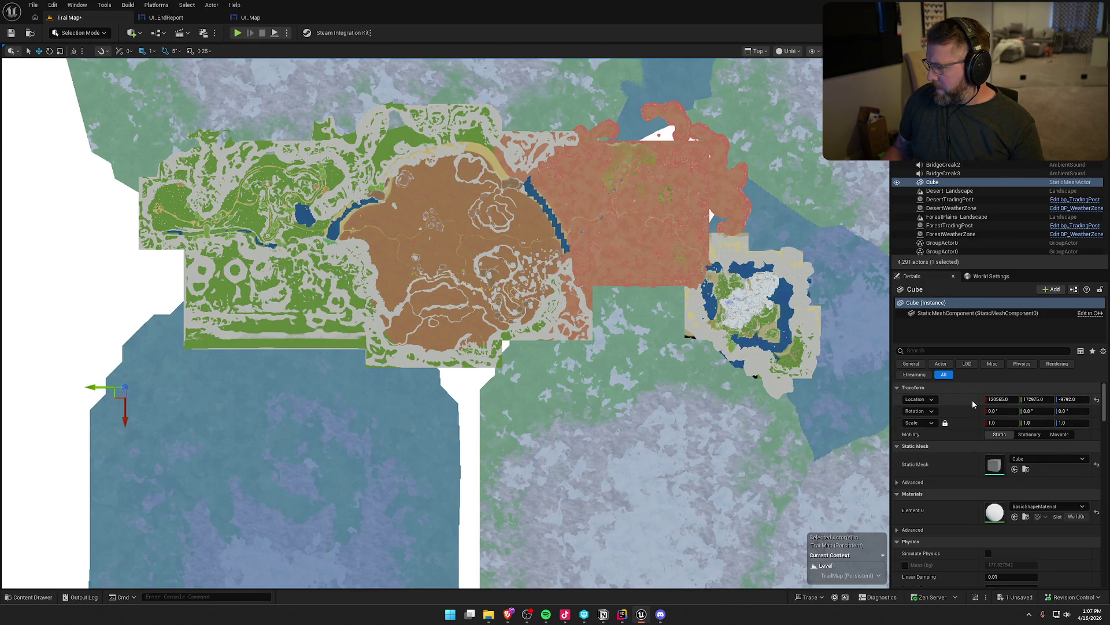
left_click(996, 399)
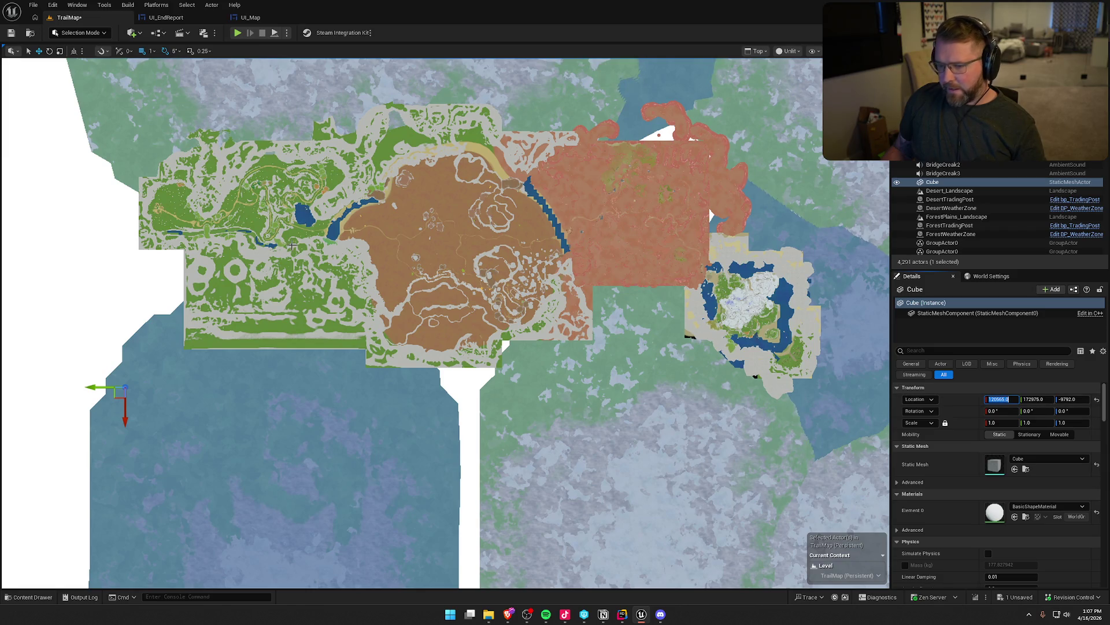
left_click_drag(134, 412, 135, 155)
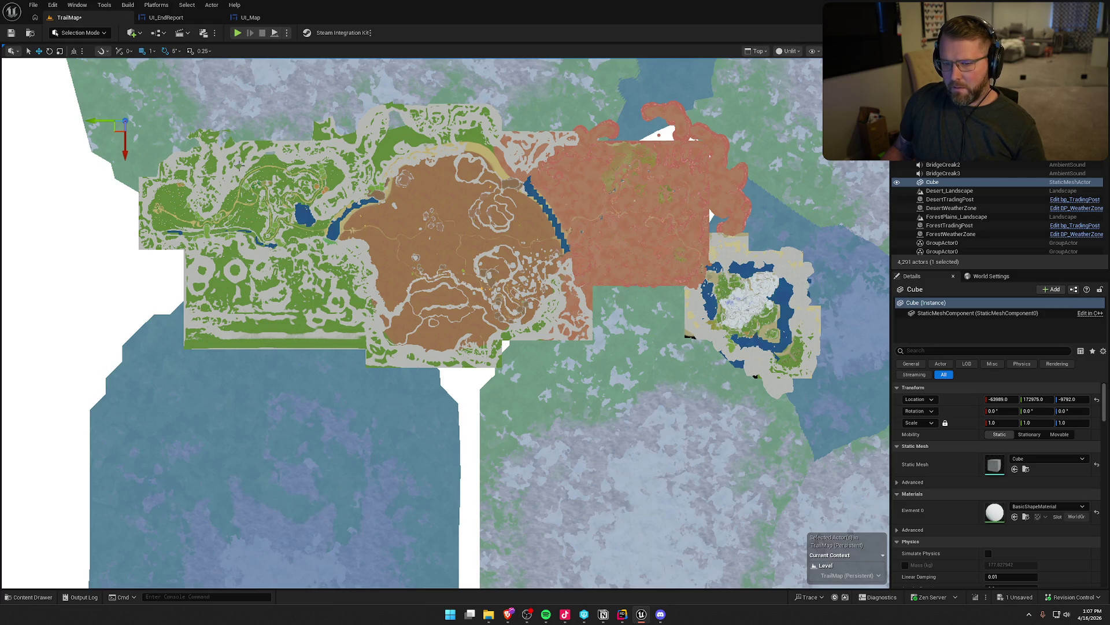
key("ctrl+z")
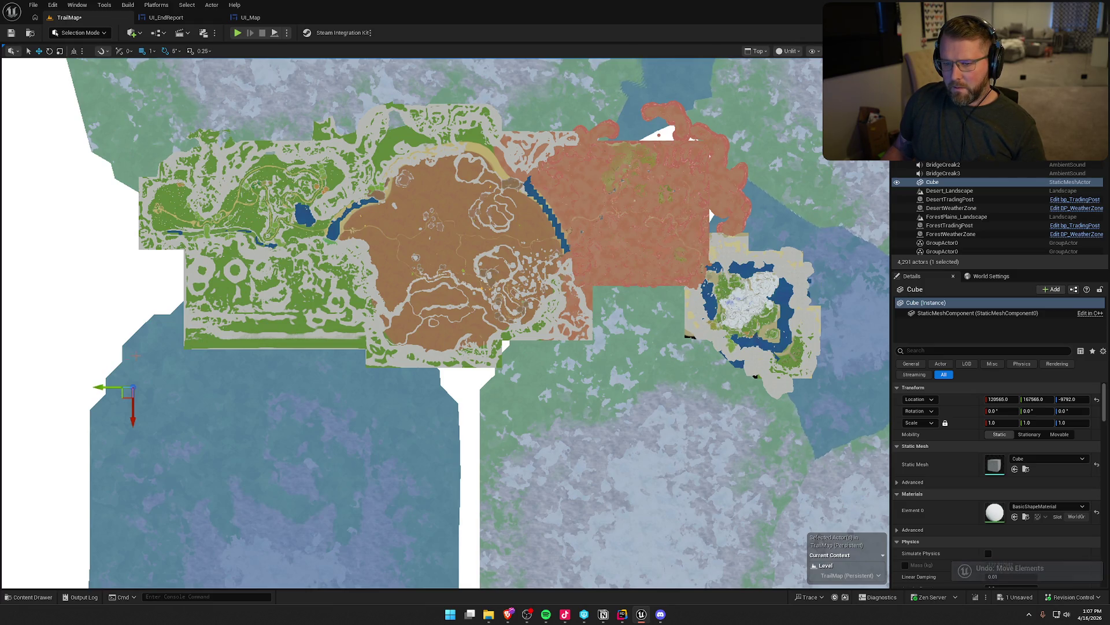
left_click(1004, 400)
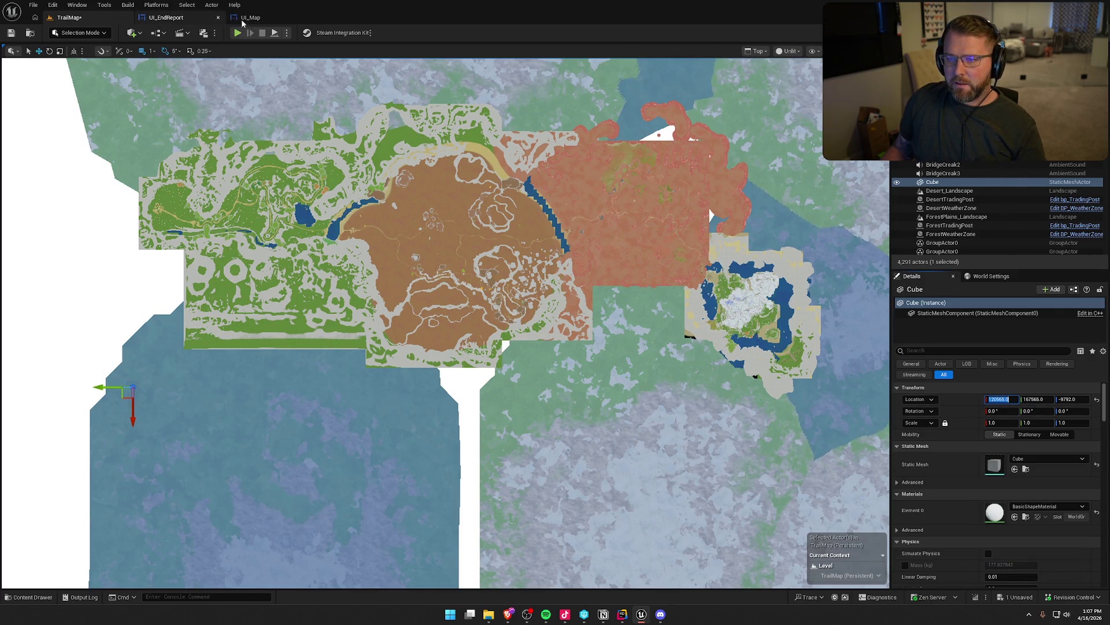
- Set the end report map's World Max X to 120565 and World Max Y to 167565.0
left_click(184, 18)
left_click(263, 19)
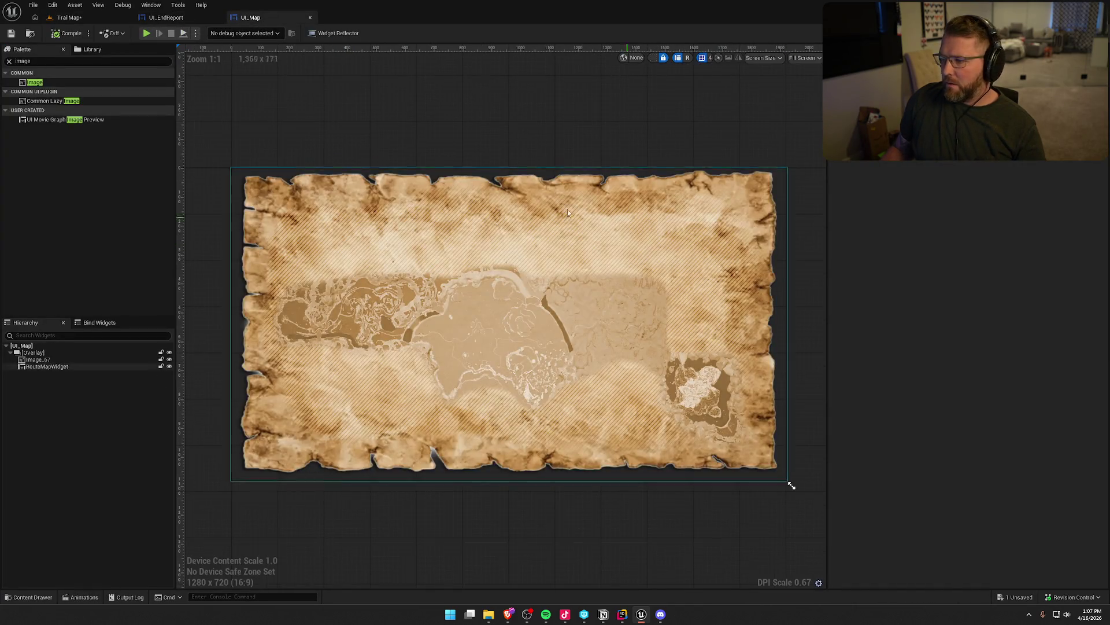
left_click(166, 18)
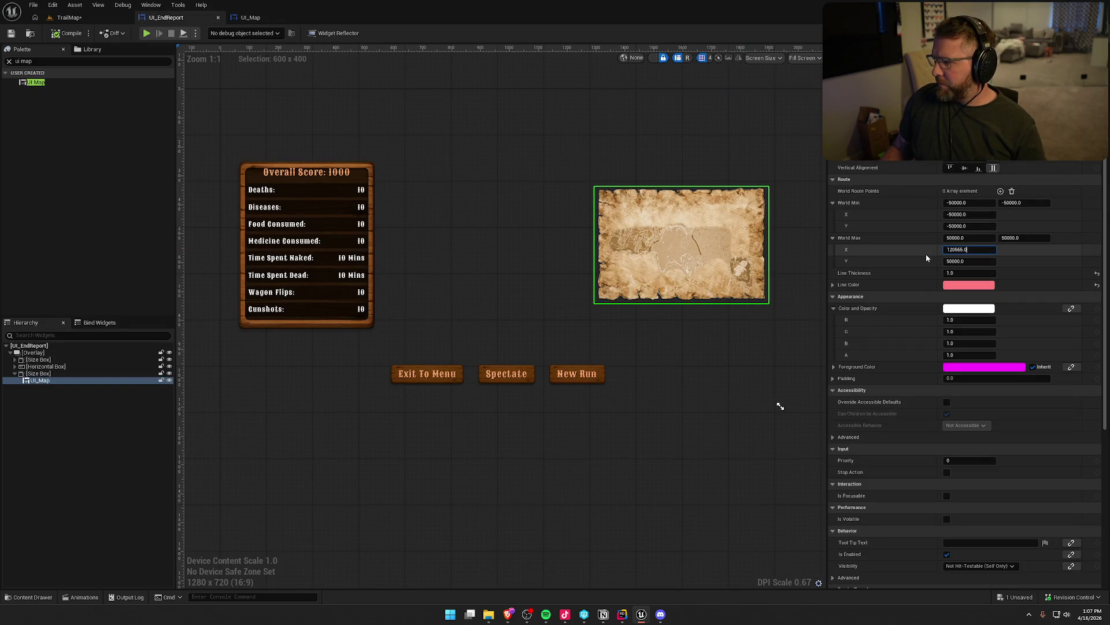
key("Return")
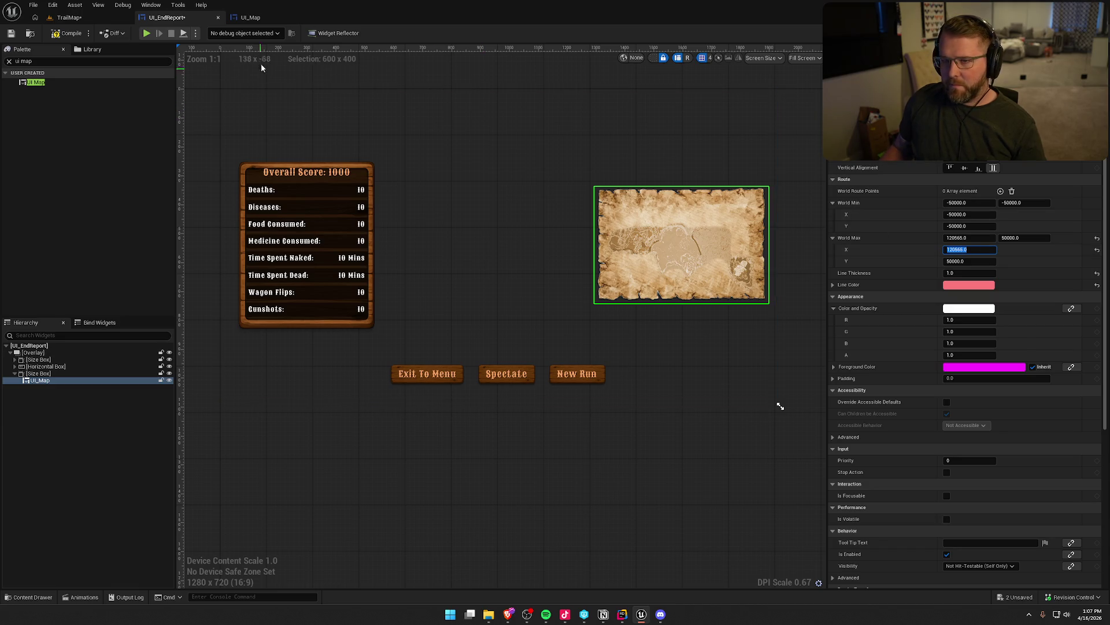
left_click(69, 18)
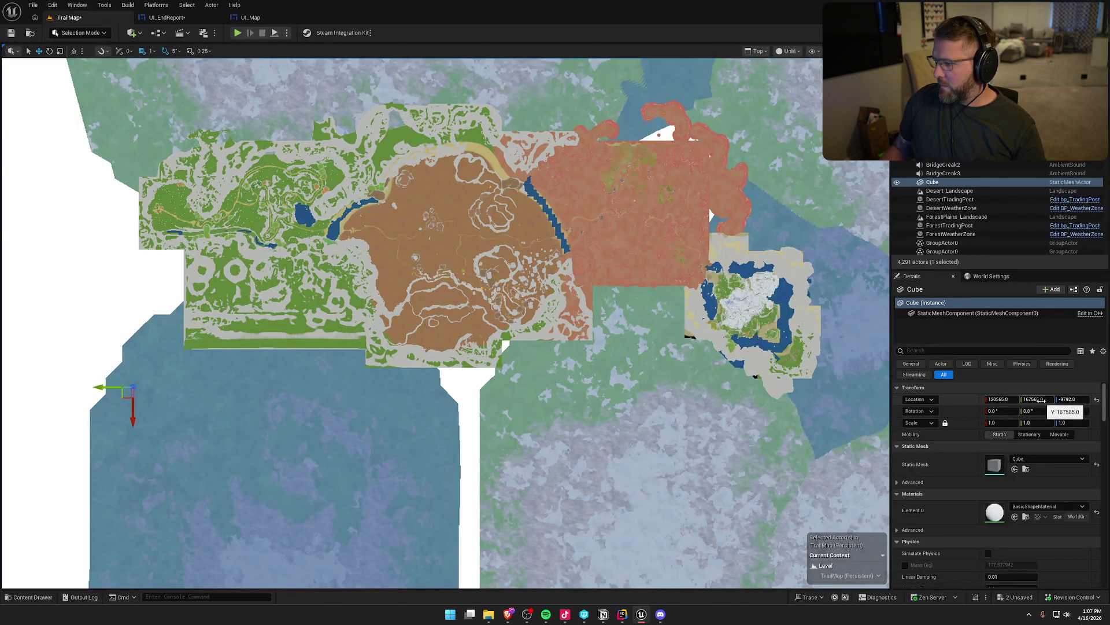
left_click(168, 17)
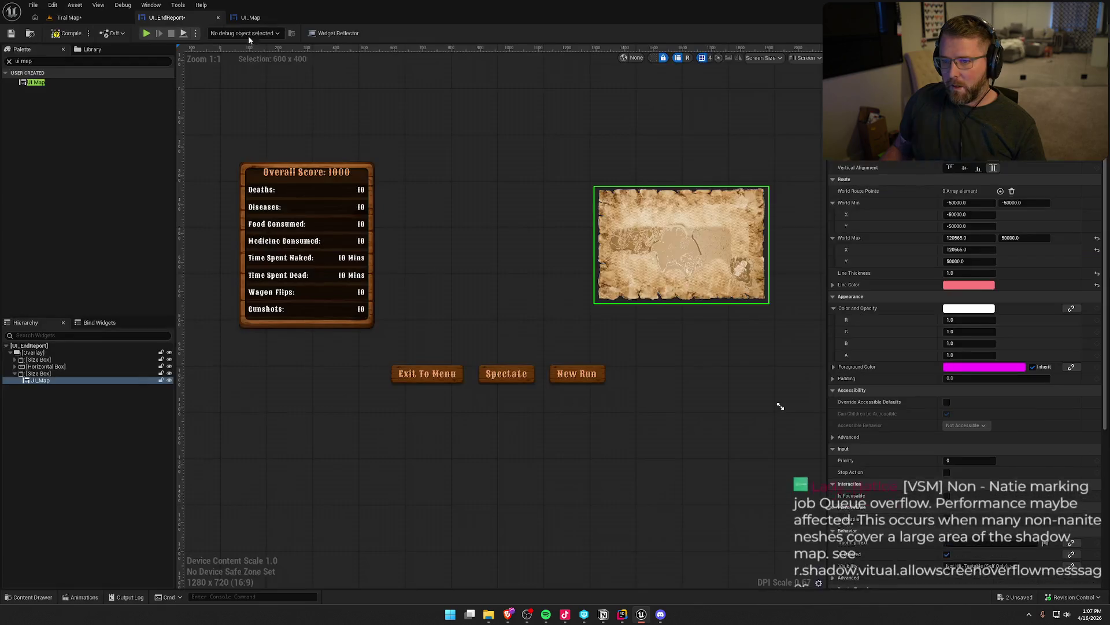
left_click(965, 261)
type("167565.0")
key("Return")
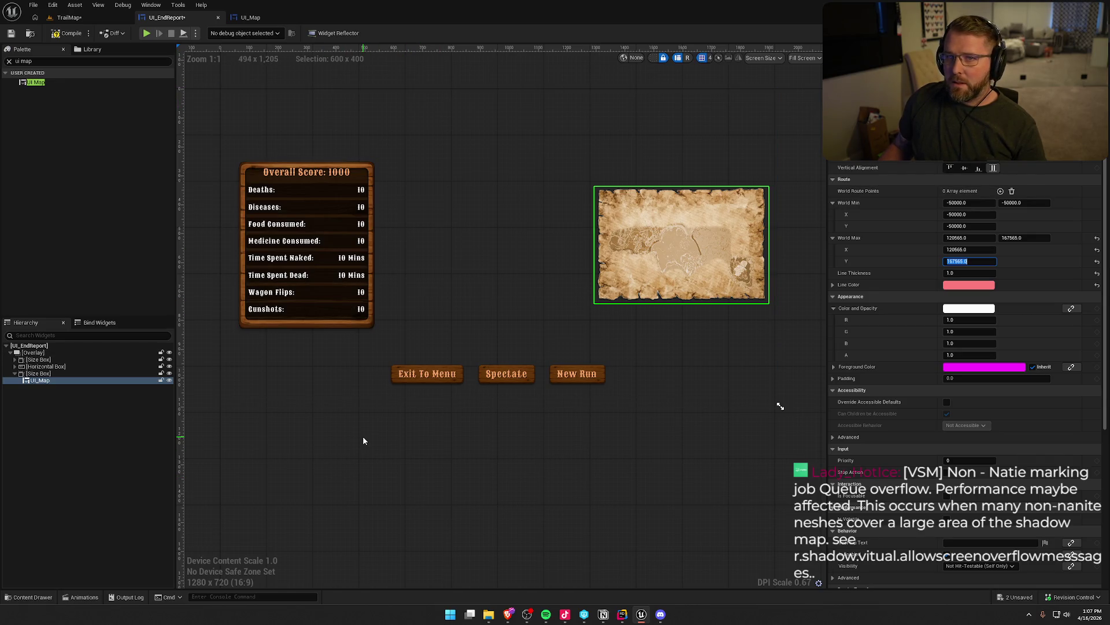
- In TrailMap, drag the Cube to the map's opposite corner at -58879, -305843
left_click(74, 29)
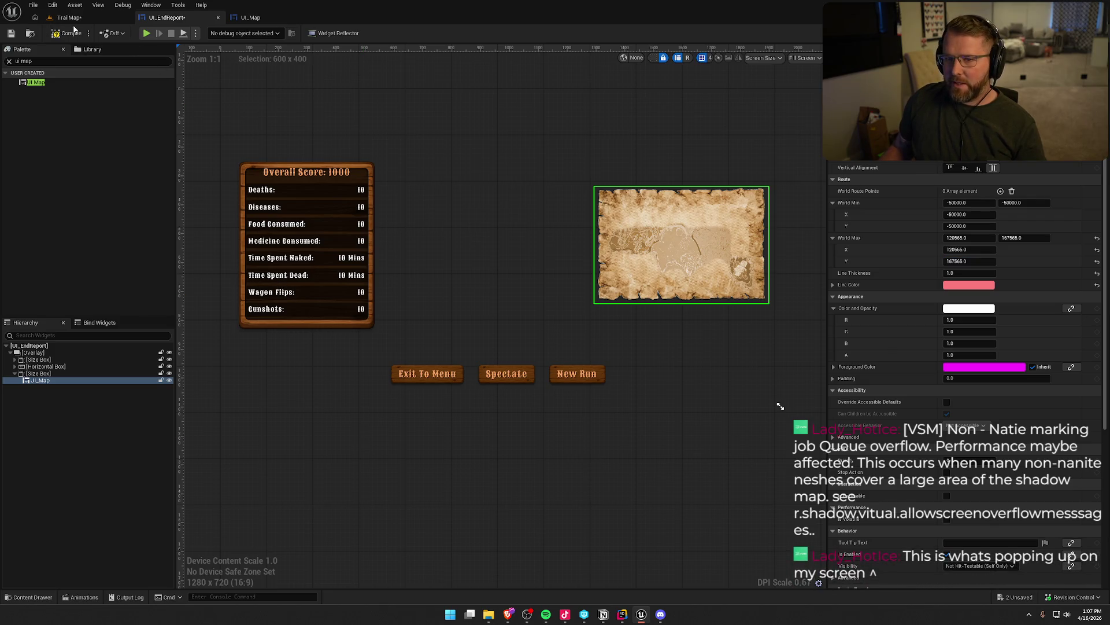
left_click(68, 17)
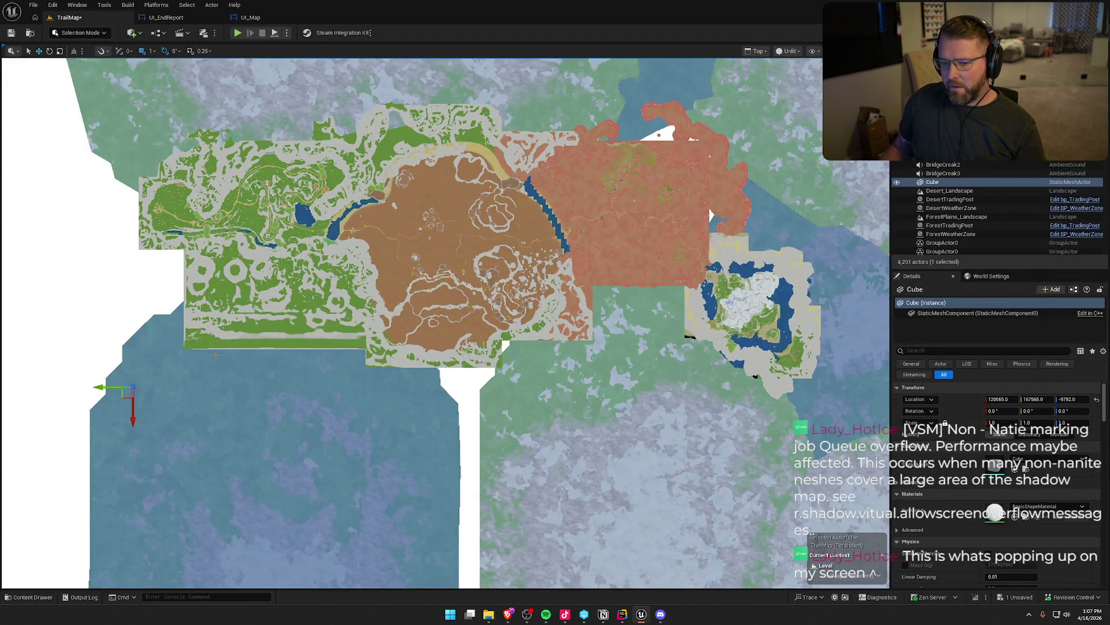
mouse_move(125, 399)
left_mouse_down()
mouse_move(857, 235)
mouse_move(792, 110)
mouse_move(816, 96)
mouse_move(804, 100)
mouse_move(807, 140)
left_mouse_up()
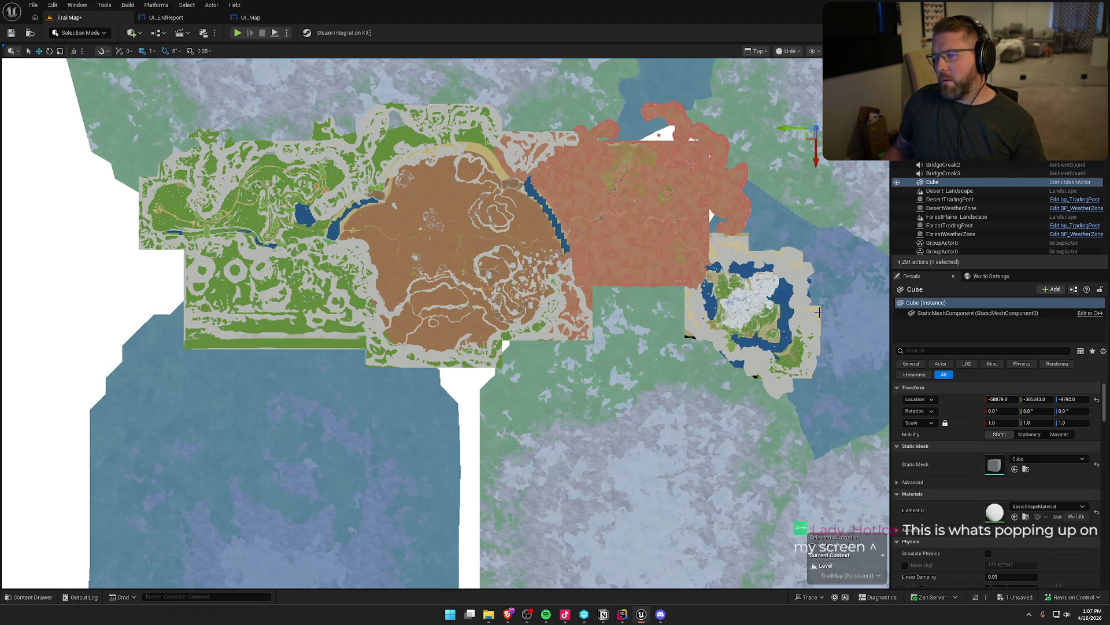
- Paste the Cube's X location, -58879, into the end report map's World Min X
left_click(1006, 400)
left_click(166, 18)
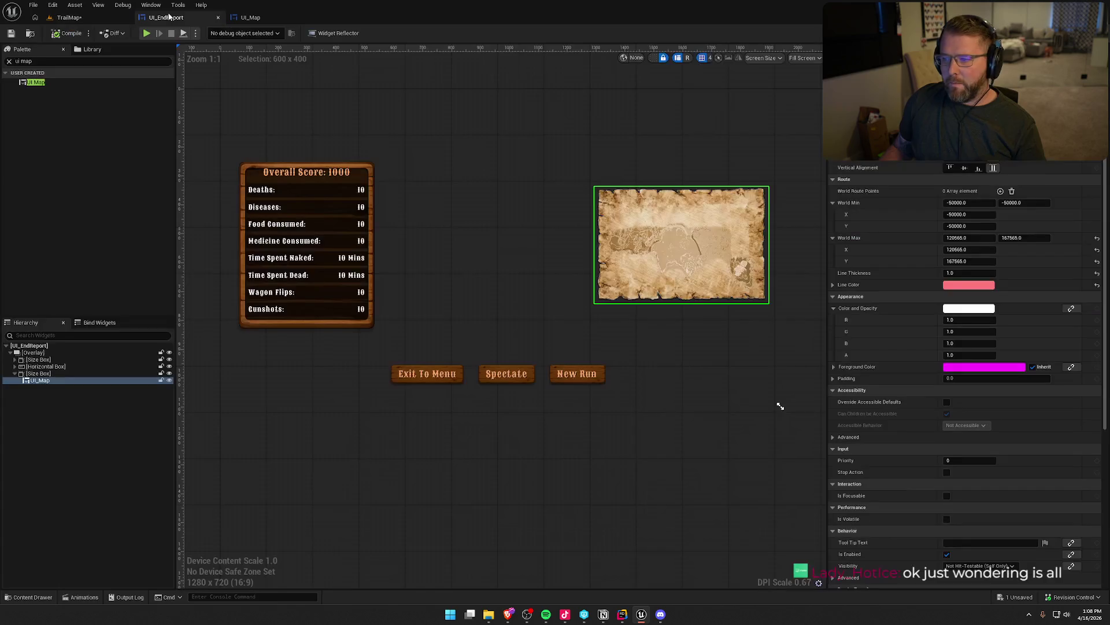
left_click(963, 215)
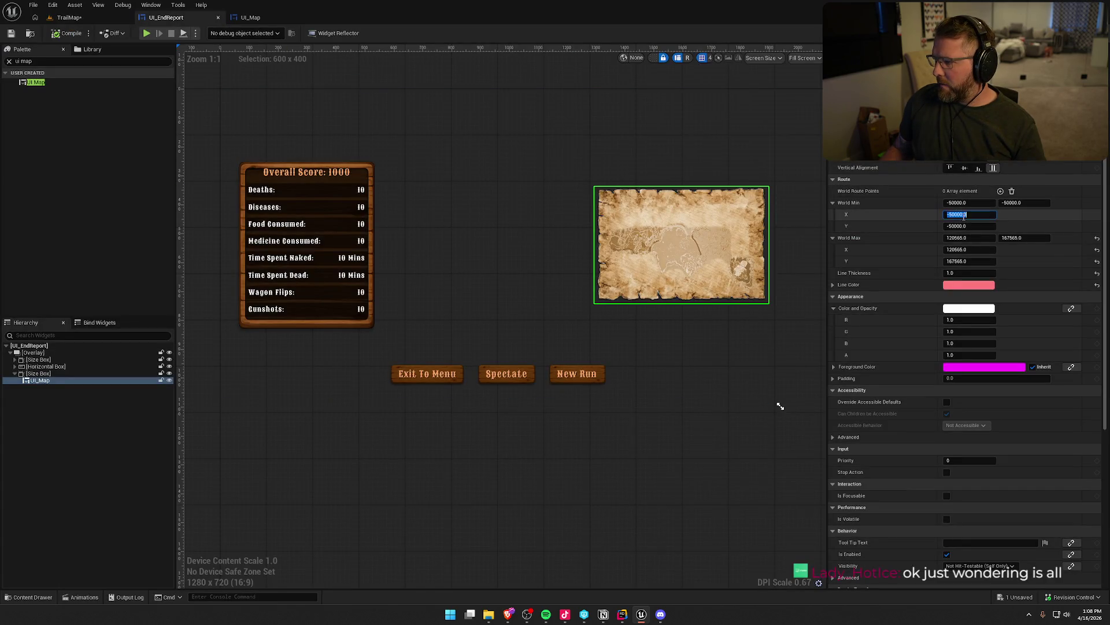
key("ctrl+v")
key("Return")
- Paste the Cube's Y location, -305843, into World Min Y, then collapse World Min and Max
left_click(69, 17)
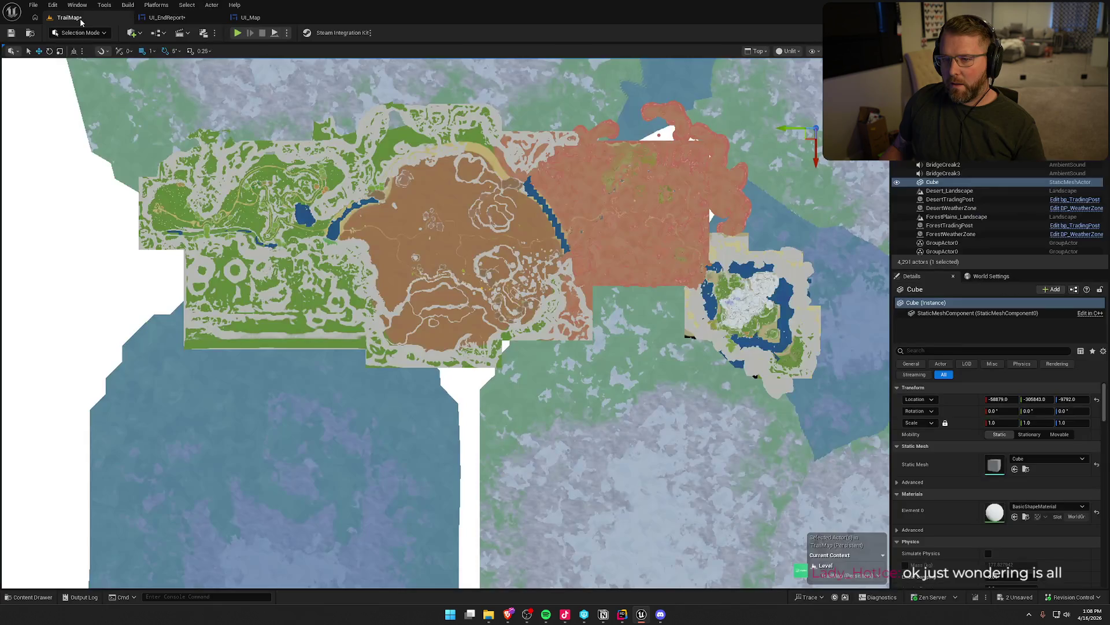
left_click(1038, 399)
key("ctrl+c")
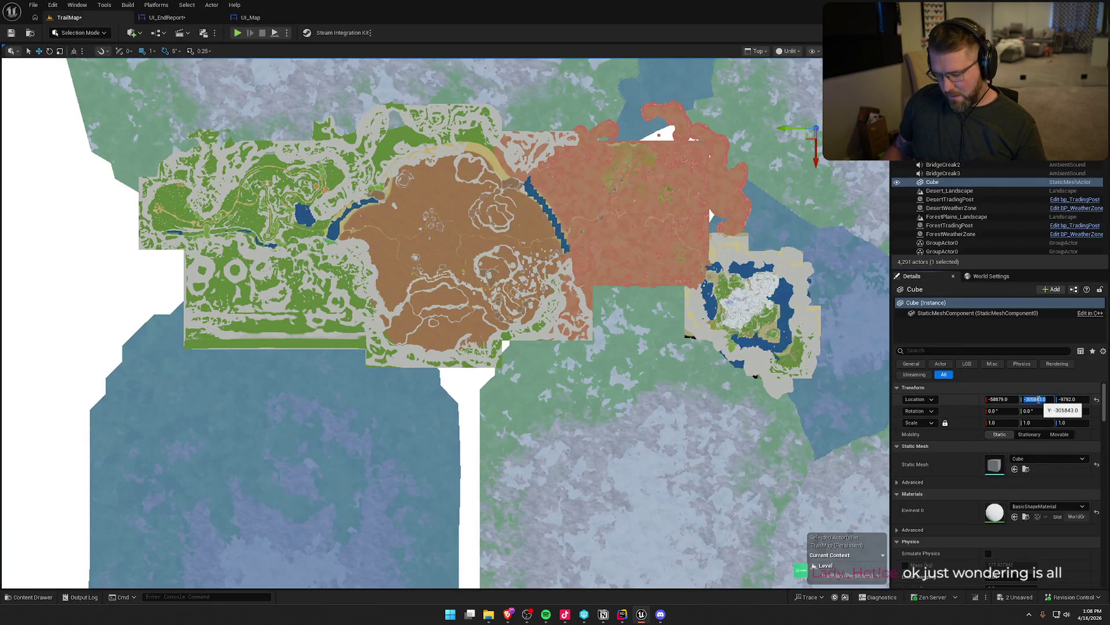
left_click(166, 18)
left_click(958, 226)
key("ctrl+v")
key("Return")
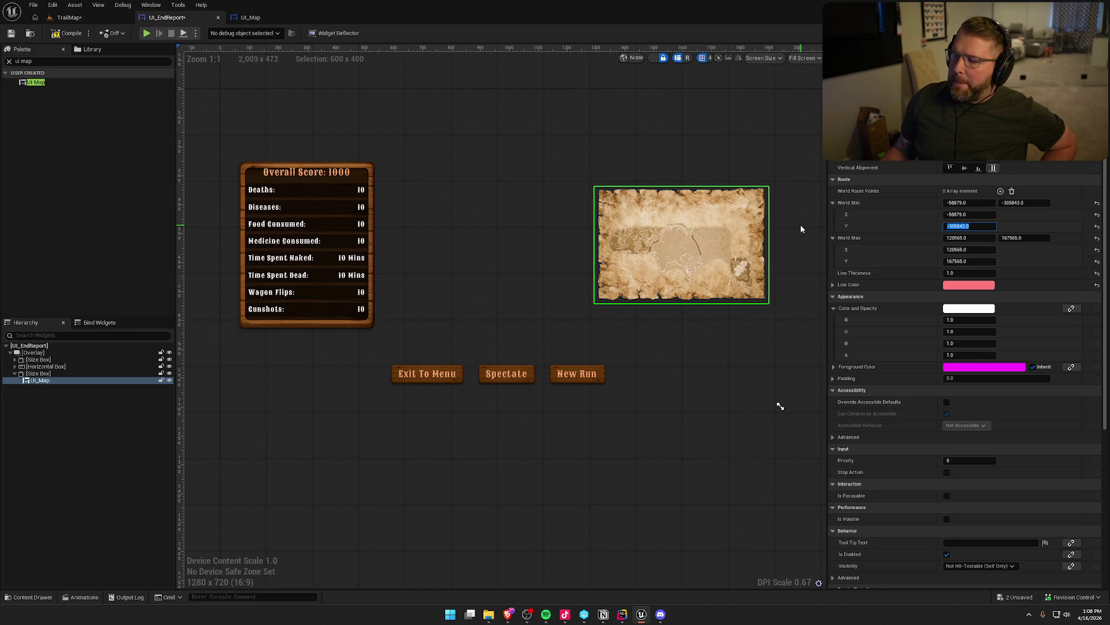
left_click(834, 202)
left_click(833, 214)
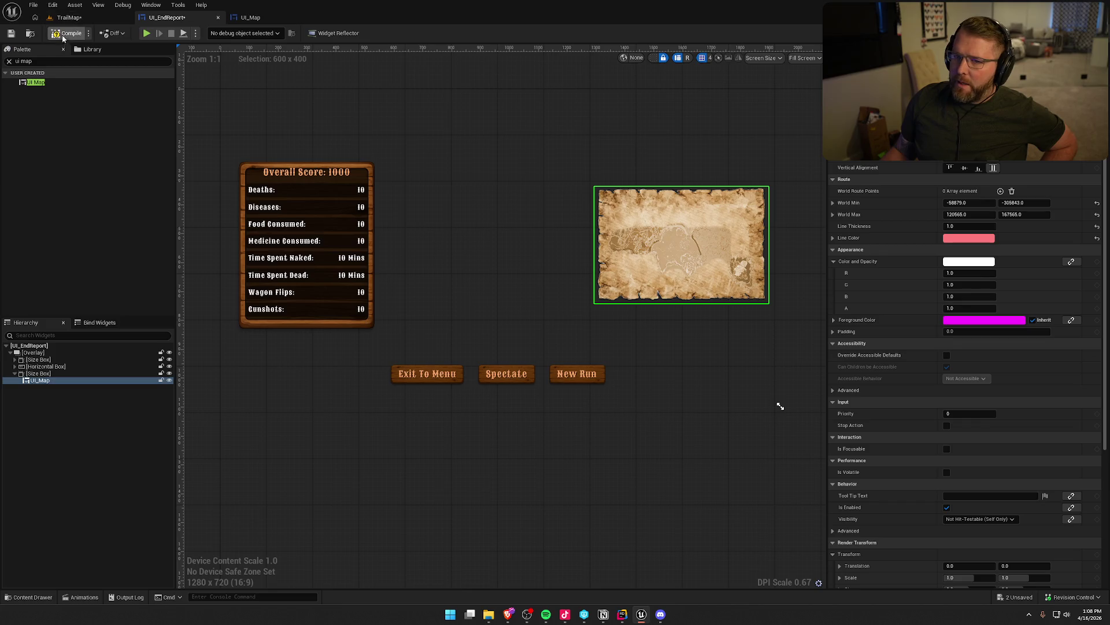
left_click(292, 18)
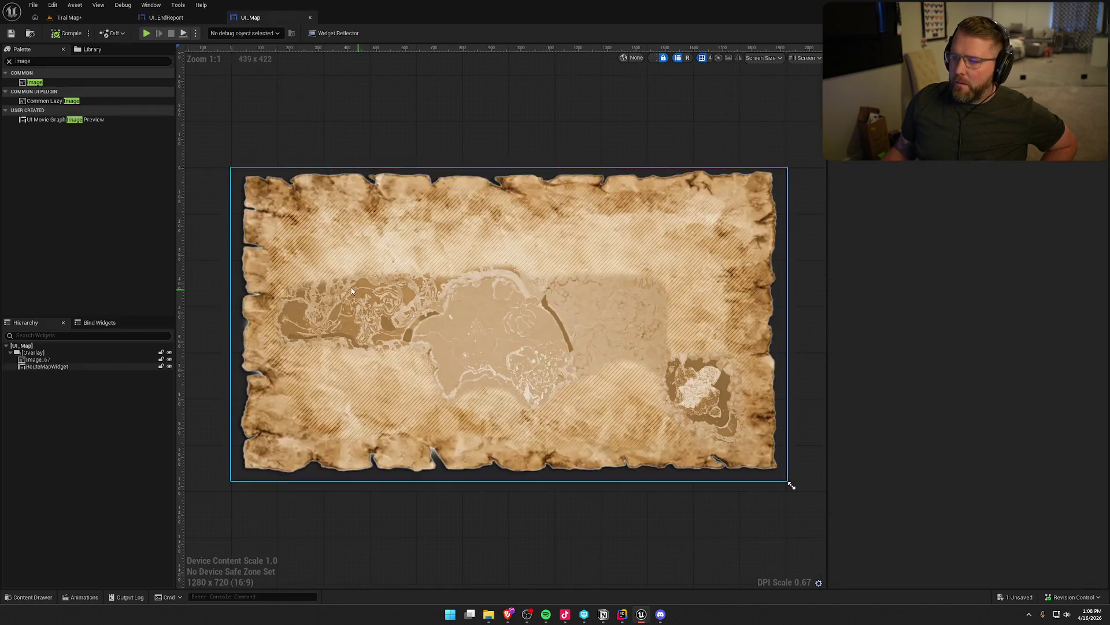
- Make RouteMapWidget fill vertically with a top padding of 350
left_click(48, 367)
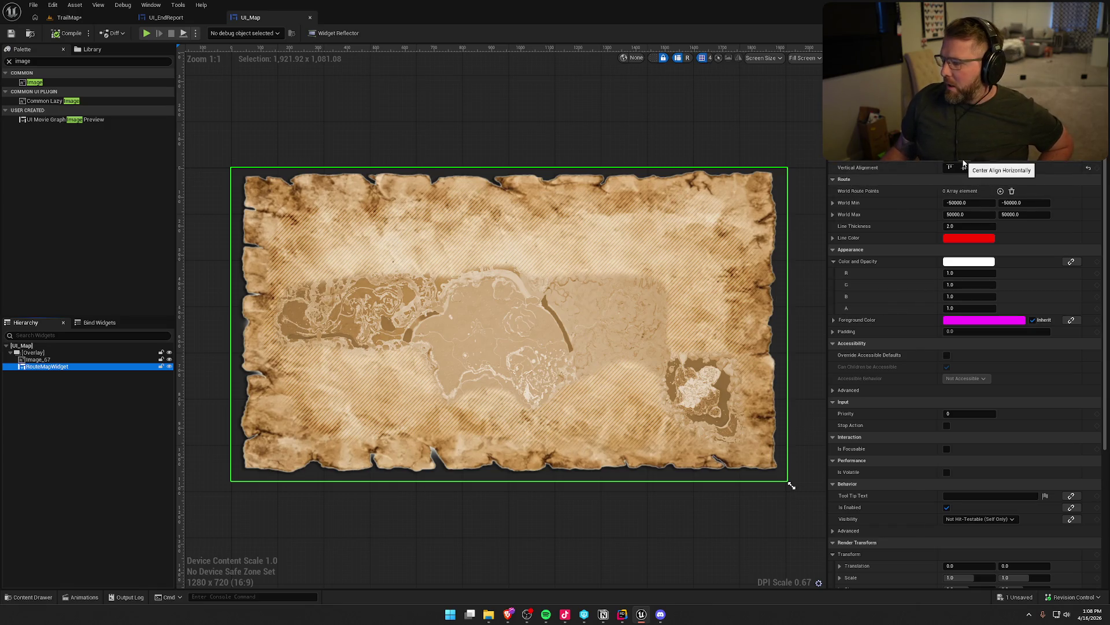
left_click(993, 167)
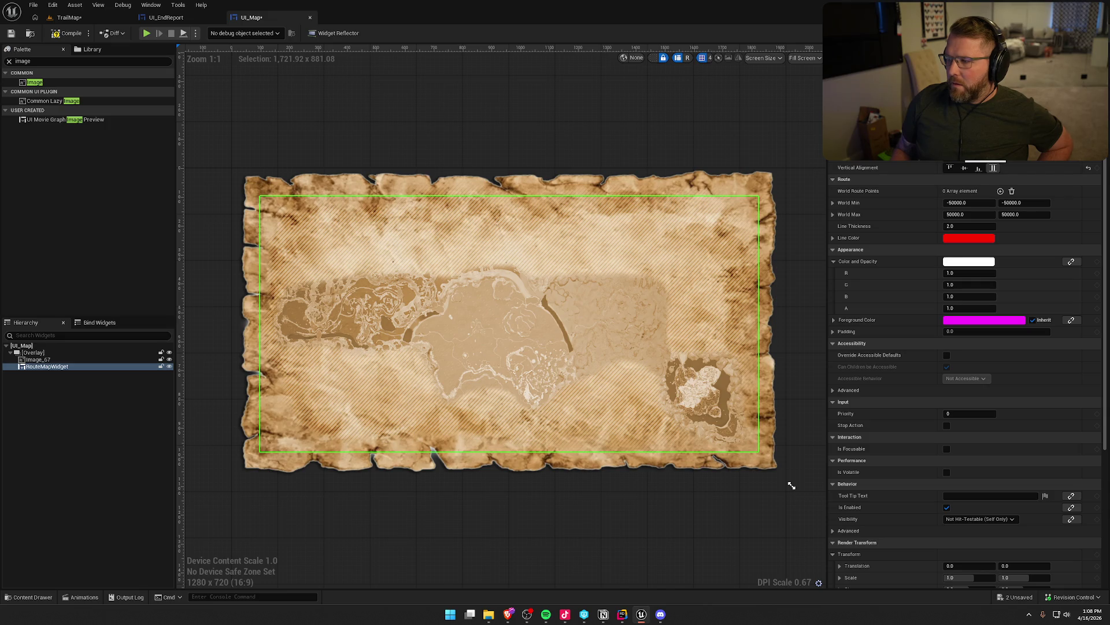
scroll(972, 139, "up", 2)
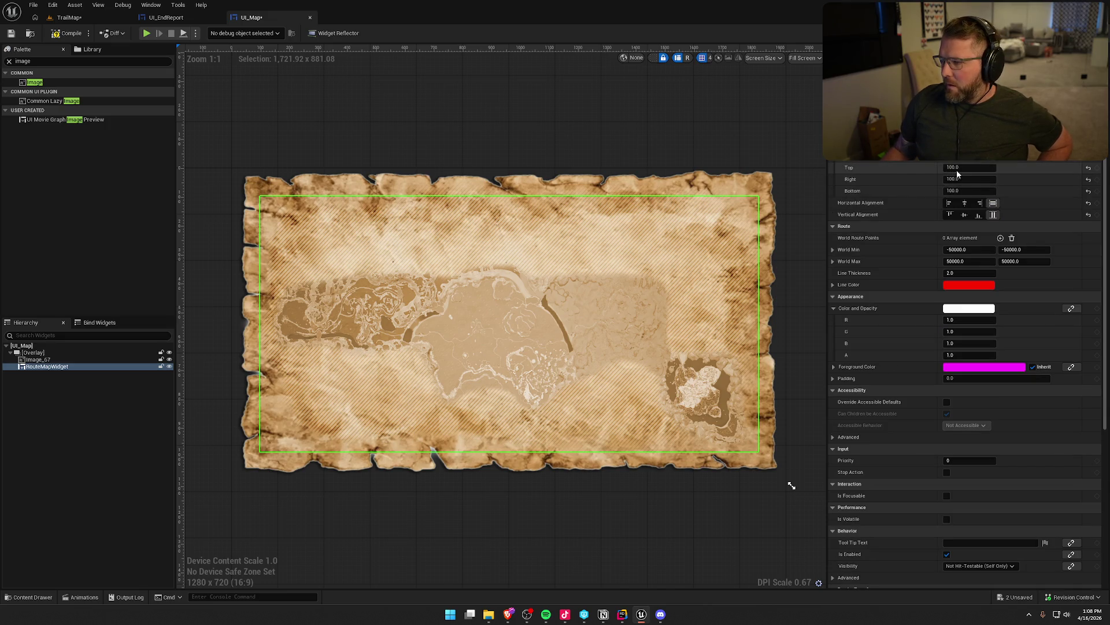
left_click(971, 167)
type("500")
key("Return")
type("400")
key("Return")
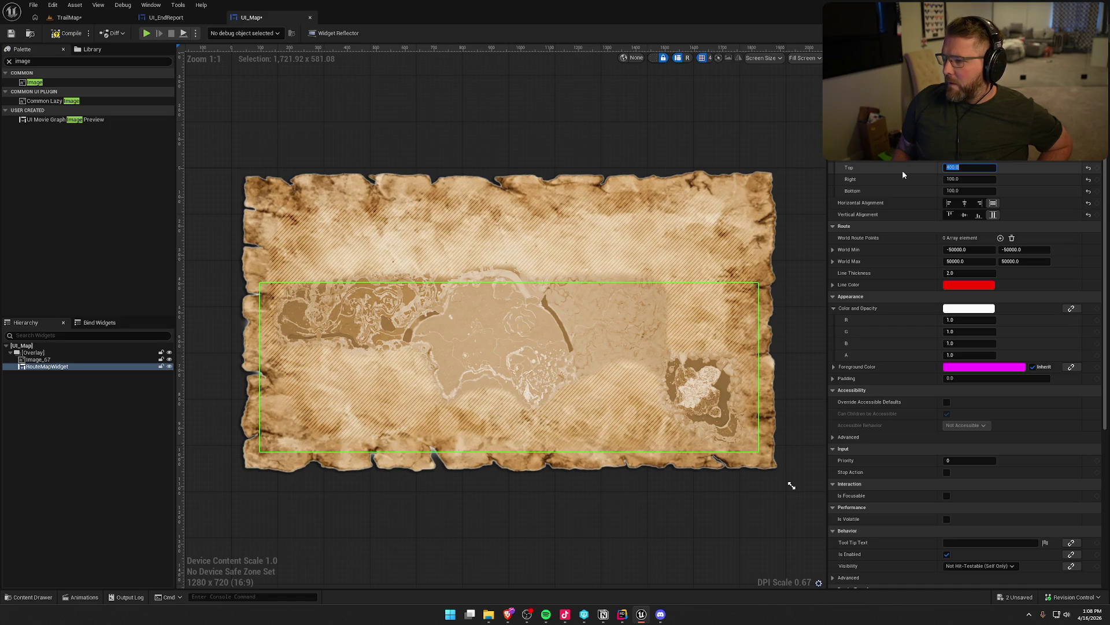
type("350")
key("Return")
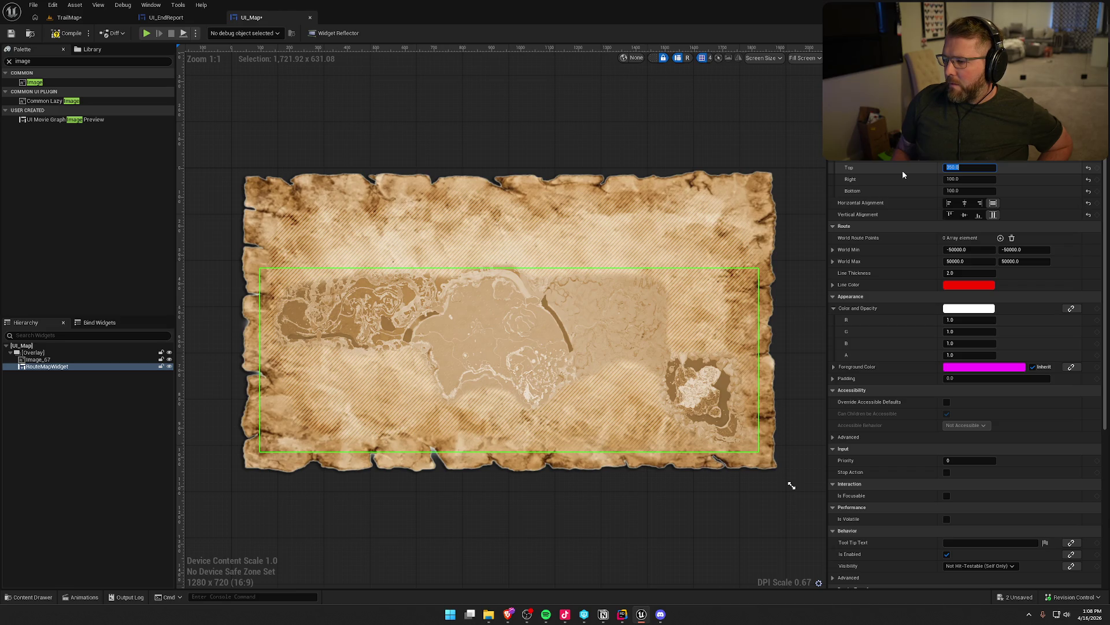
- Set RouteMapWidget's right, bottom and left padding to 125 each
key("Tab")
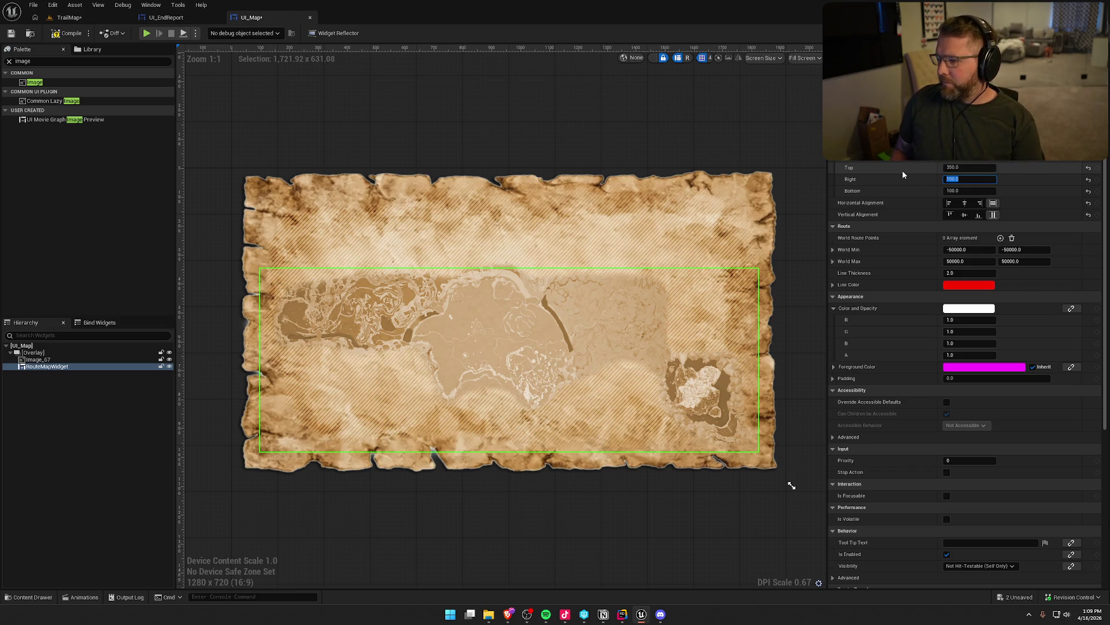
type("125")
key("Return")
key("Tab")
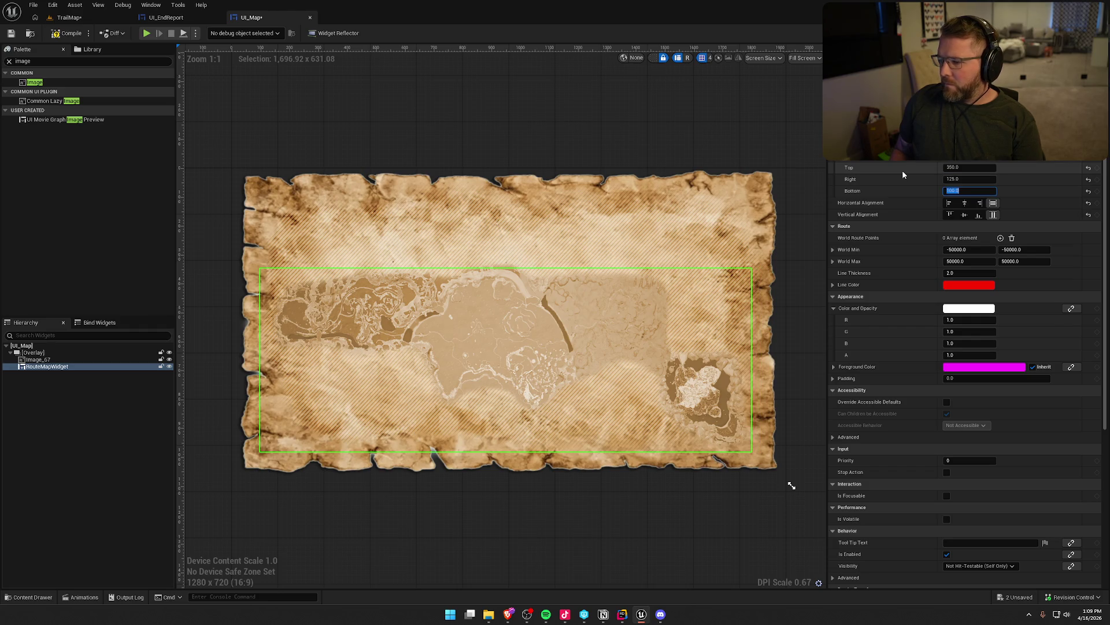
type("125")
key("Return")
key("shift+Tab")
key("shift+Tab")
key("shift+Tab")
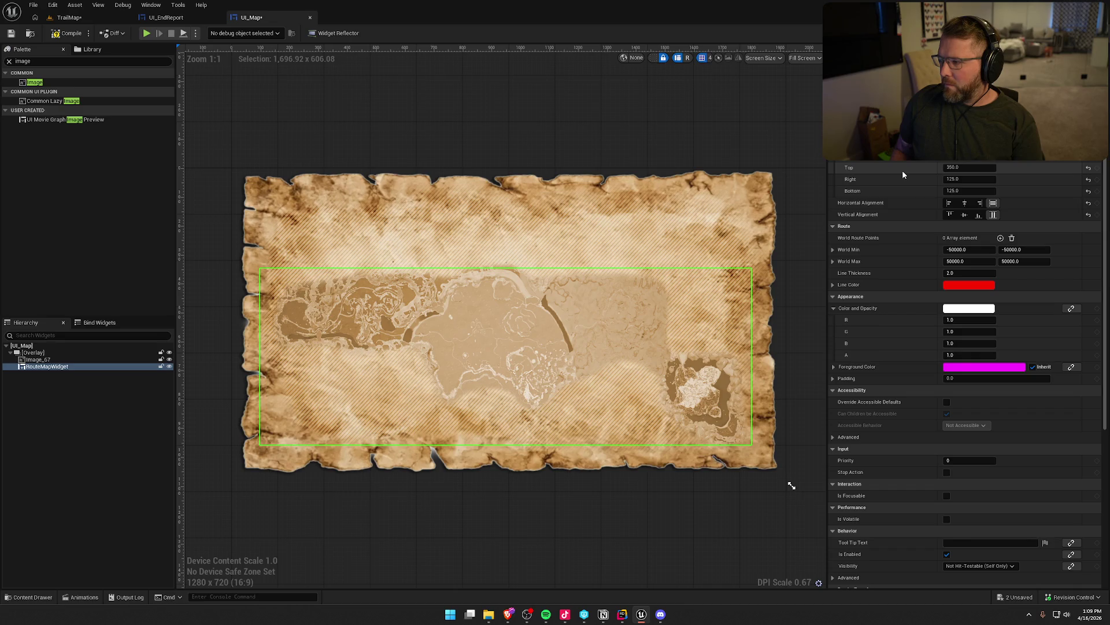
type("125")
key("Return")
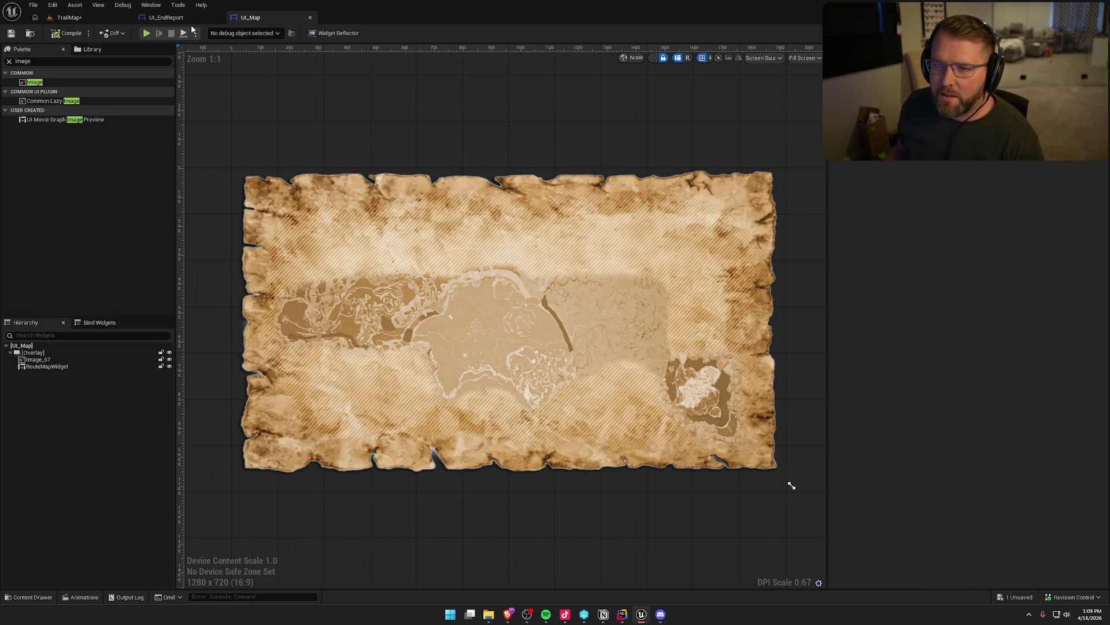
- Delete the temporary Cube from TrailMap and switch the viewport to Perspective, Lit
left_click(173, 19)
left_click(68, 18)
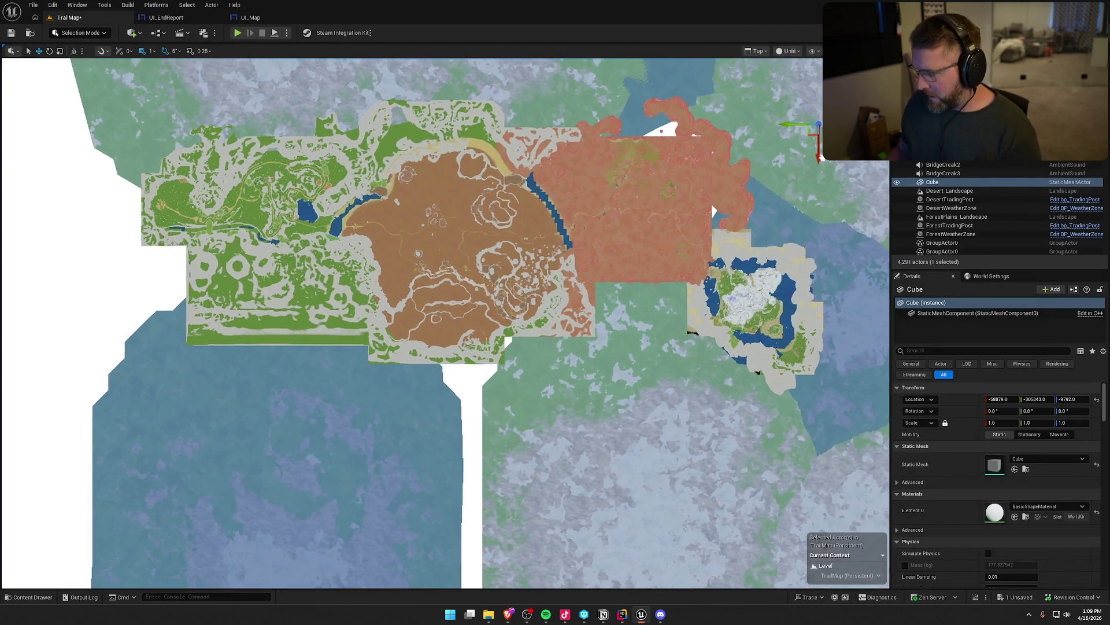
key("Delete")
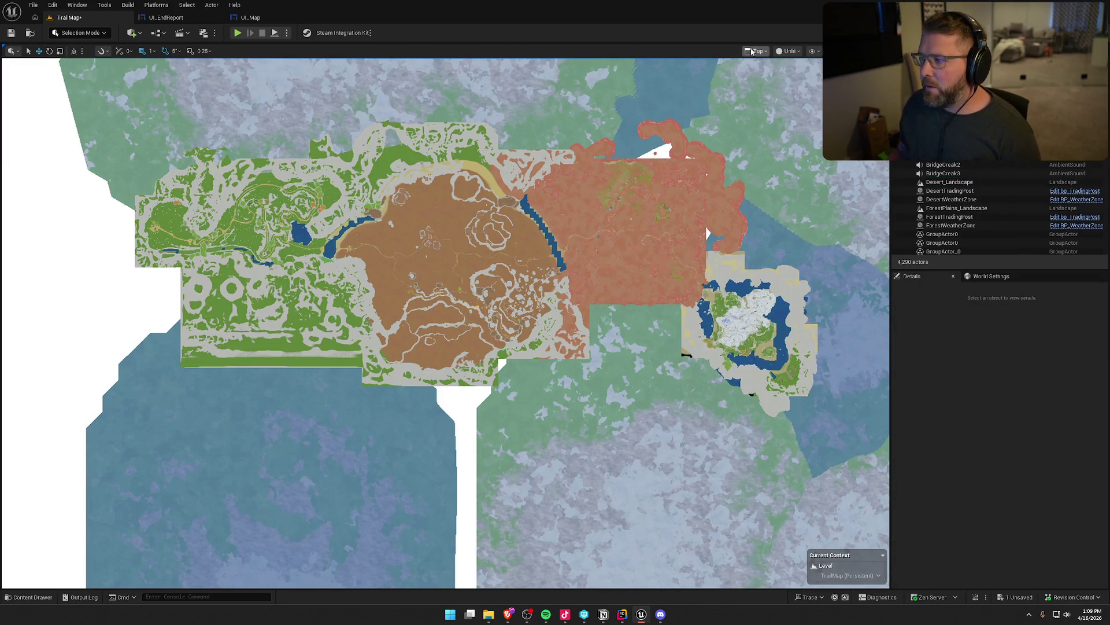
left_click(756, 51)
left_click(778, 86)
left_click(788, 52)
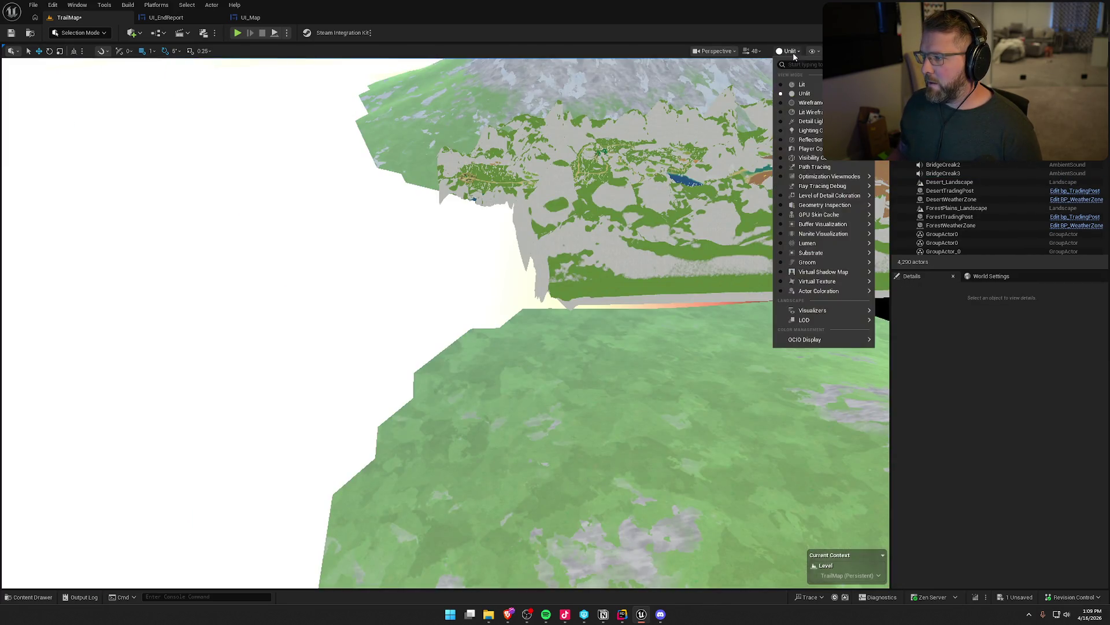
left_click(797, 85)
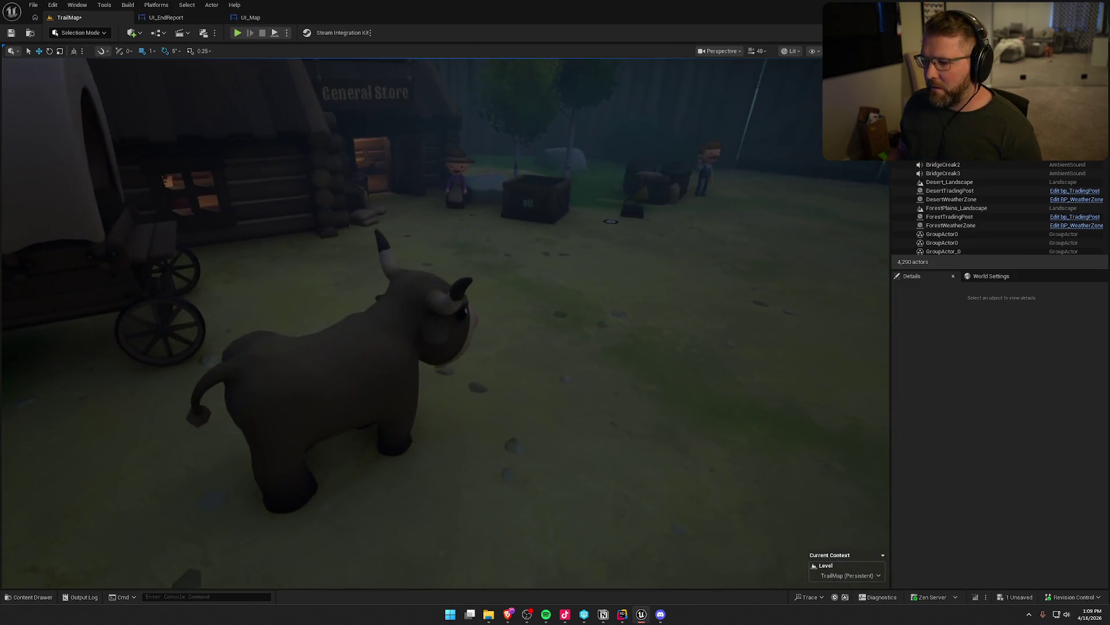
- Fly through camera bookmarks 1-3 and select the fort gate
scroll(445, 322, "down", 5)
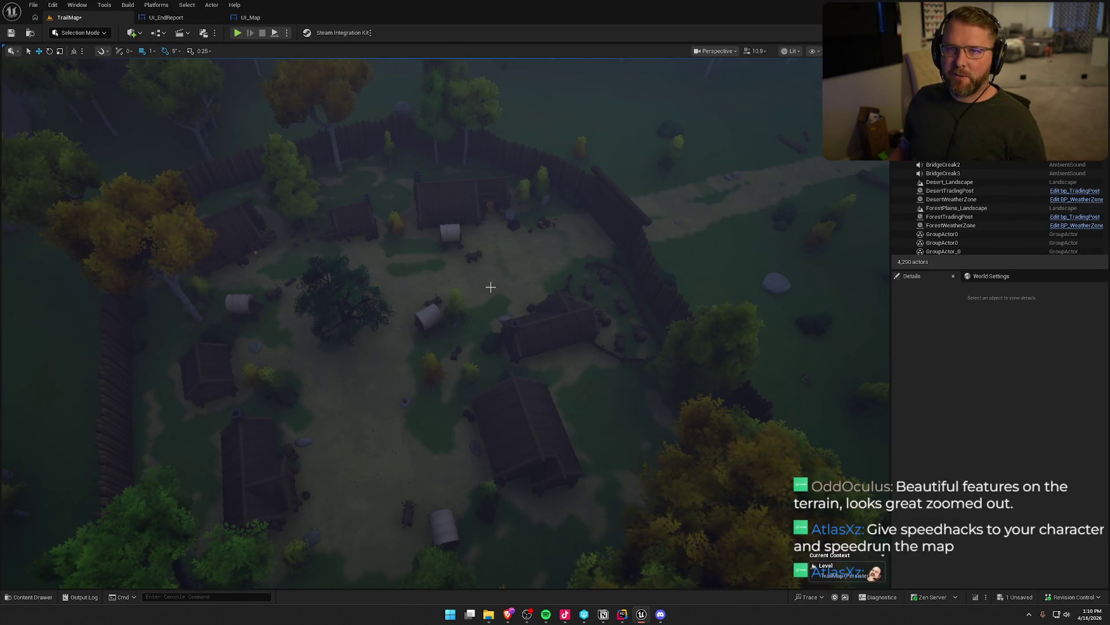
left_click_drag(491, 287, 491, 197)
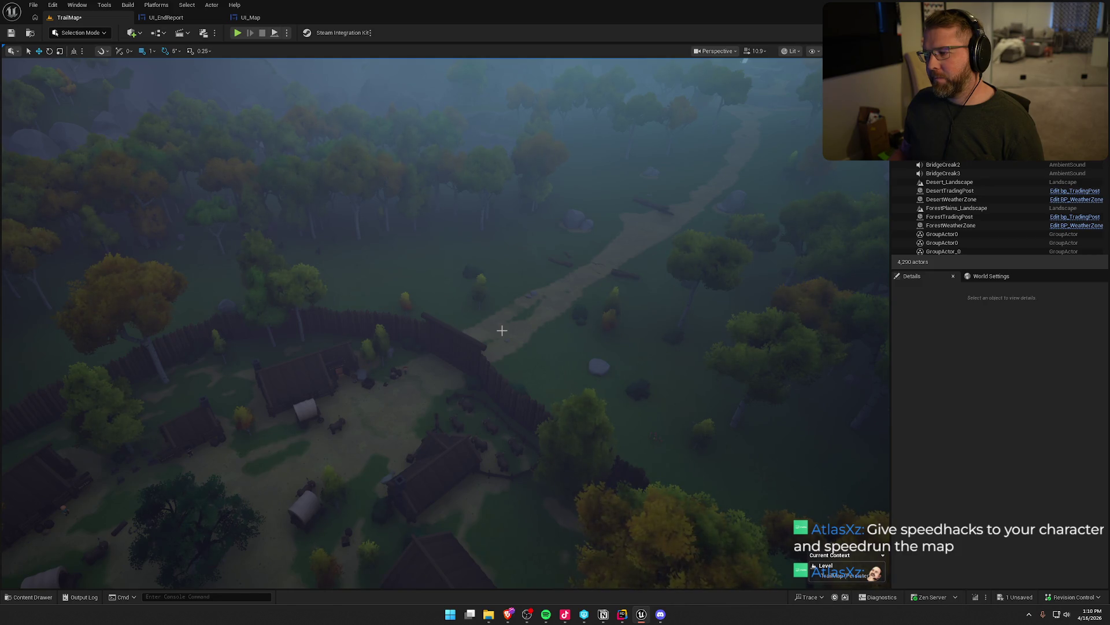
key("1")
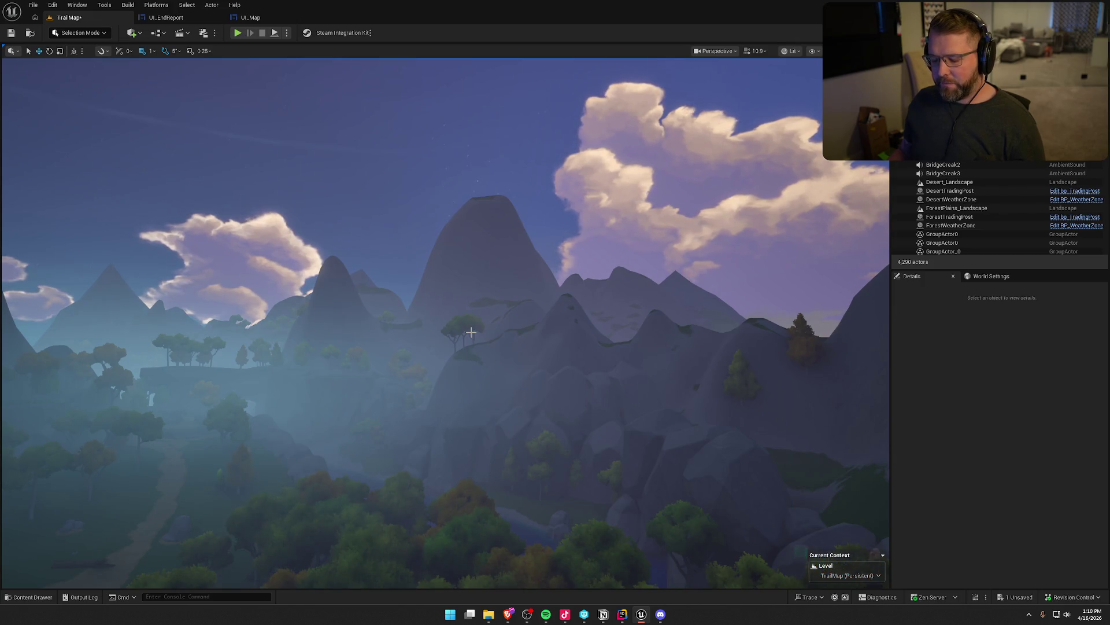
key("2")
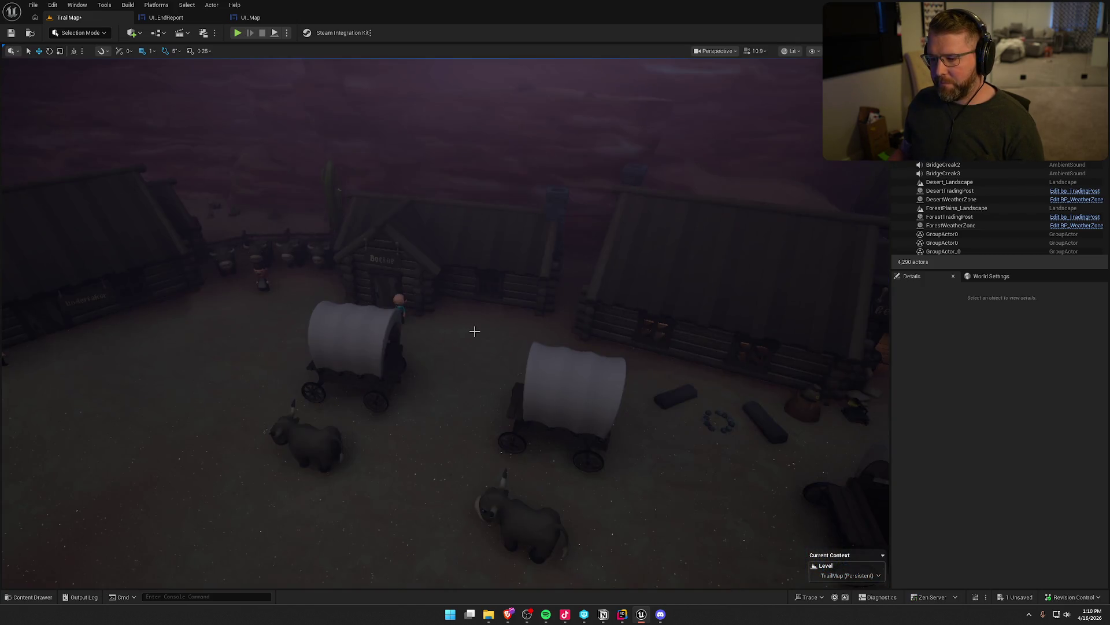
key("3")
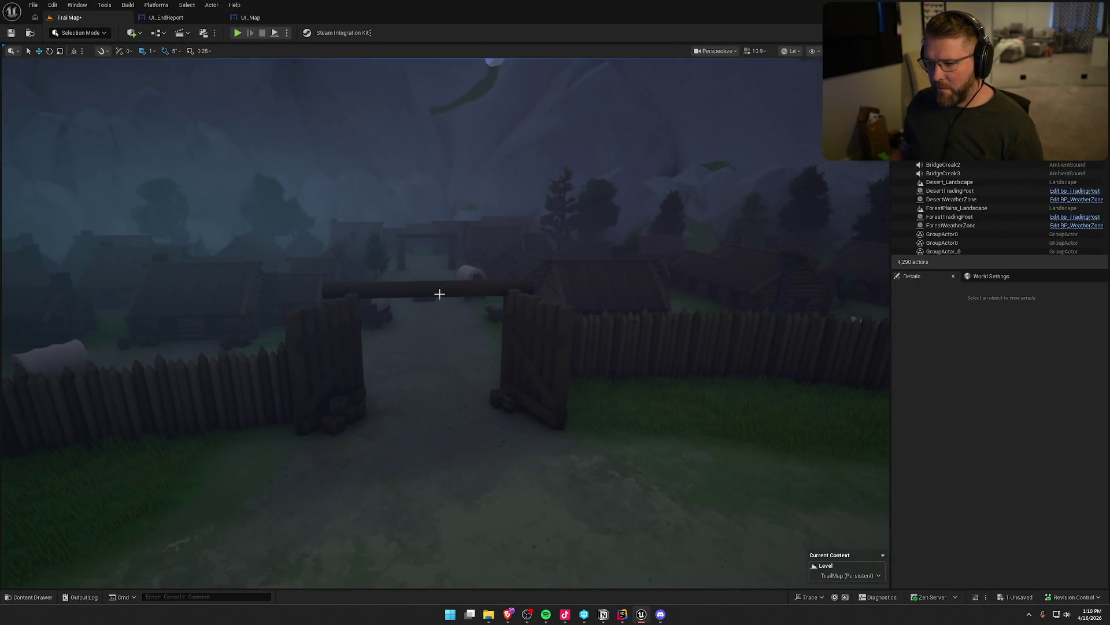
left_click(440, 292)
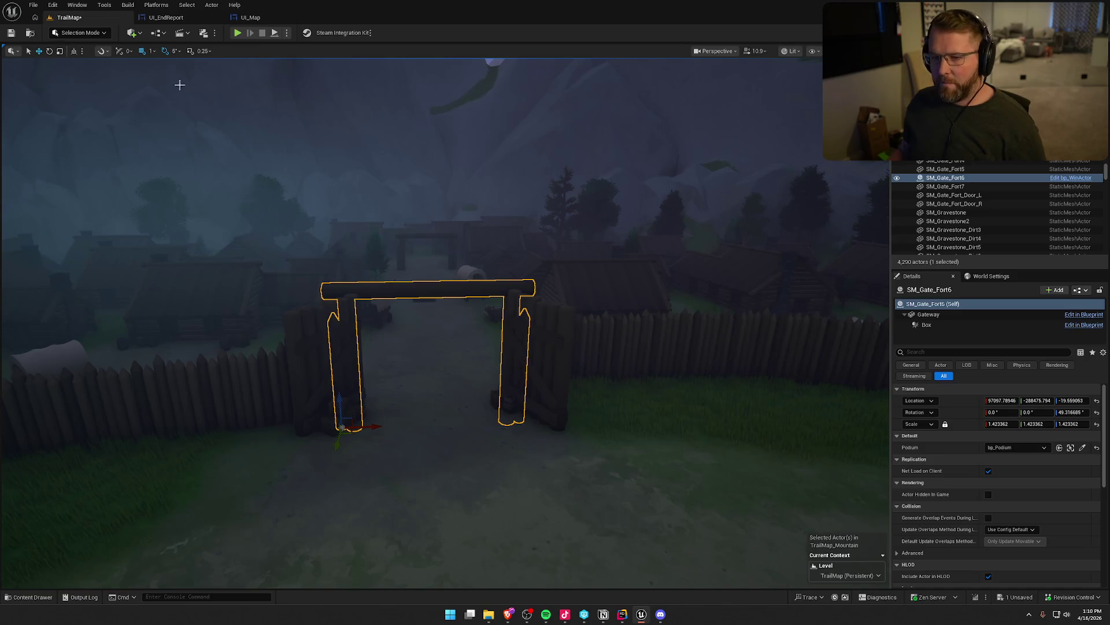
- Paste a copy of the fort gate onto the forest path beside the rock
mouse_move(208, 93)
left_mouse_down()
mouse_move(391, 257)
mouse_move(383, 450)
mouse_move(371, 366)
mouse_move(433, 180)
mouse_move(440, 301)
mouse_move(425, 243)
left_mouse_up()
right_click(436, 359)
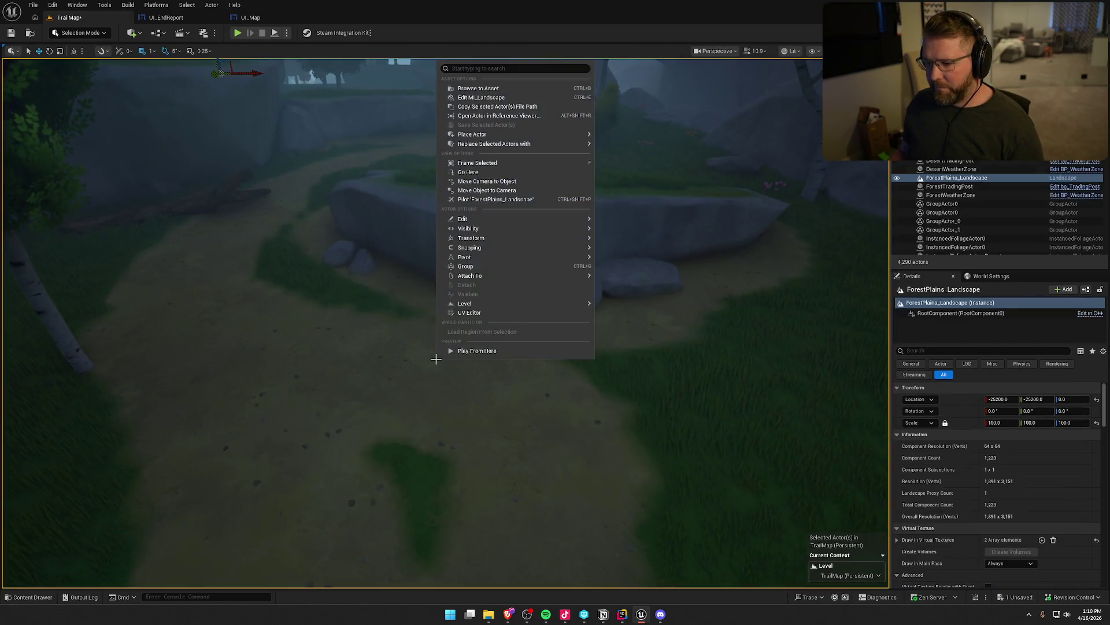
mouse_move(499, 220)
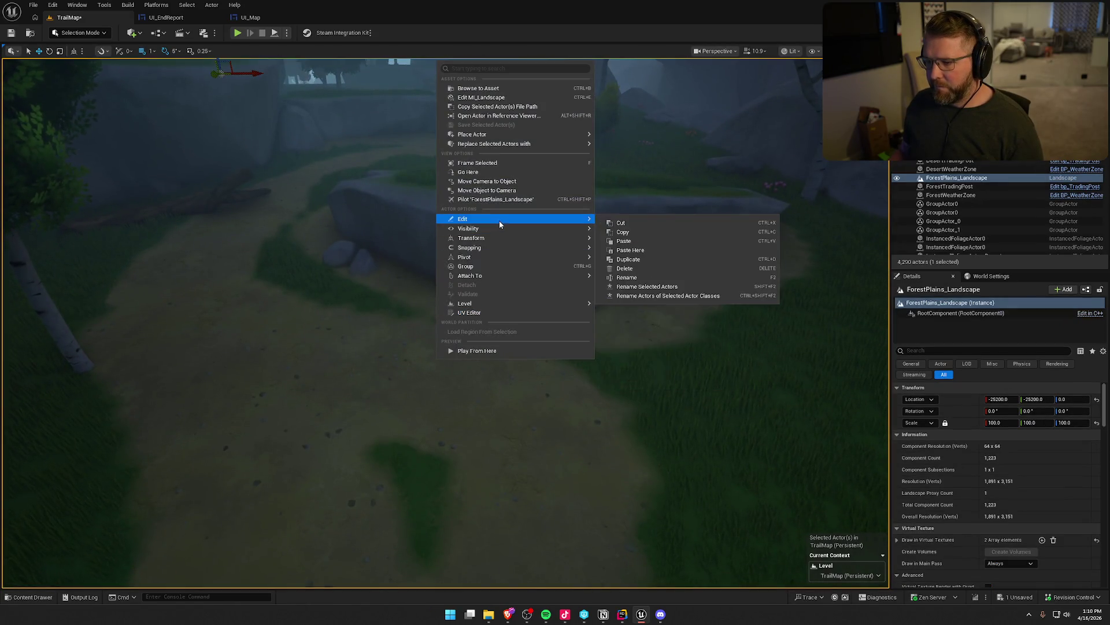
left_click(651, 250)
- Straighten the pasted SM_Gate_Fort8 across the path to about -0.68° rotation
key("e")
mouse_move(453, 389)
left_mouse_down()
mouse_move(496, 384)
mouse_move(500, 372)
mouse_move(449, 387)
mouse_move(224, 328)
mouse_move(174, 327)
mouse_move(220, 308)
mouse_move(145, 324)
mouse_move(138, 352)
left_mouse_up()
key("r")
key("e")
key("w")
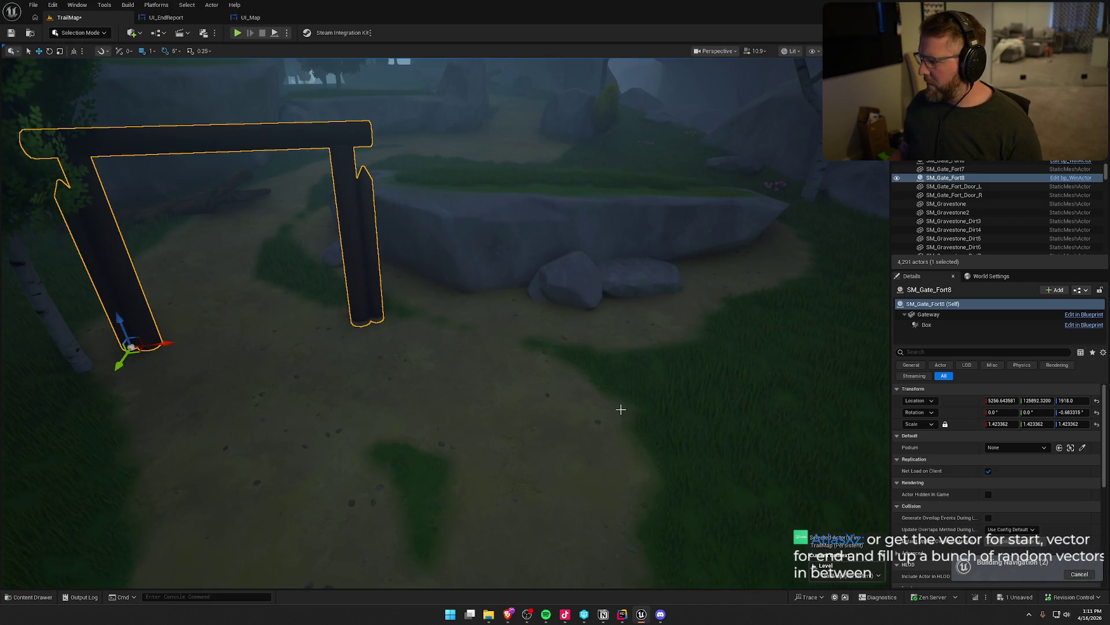
left_click(1018, 447)
key("Escape")
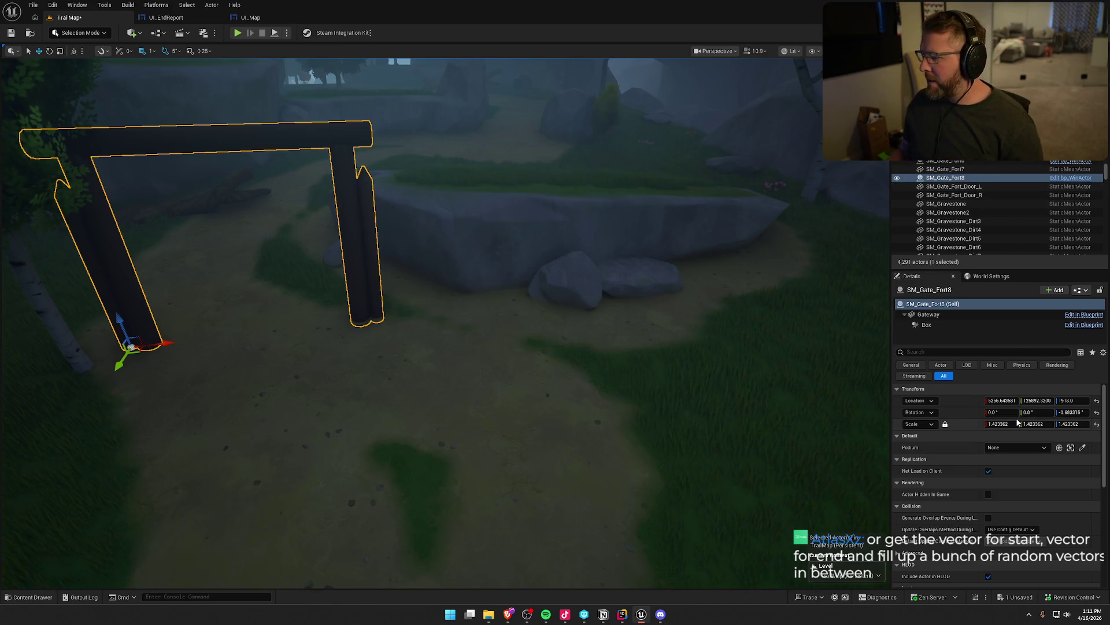
key("ctrl+b")
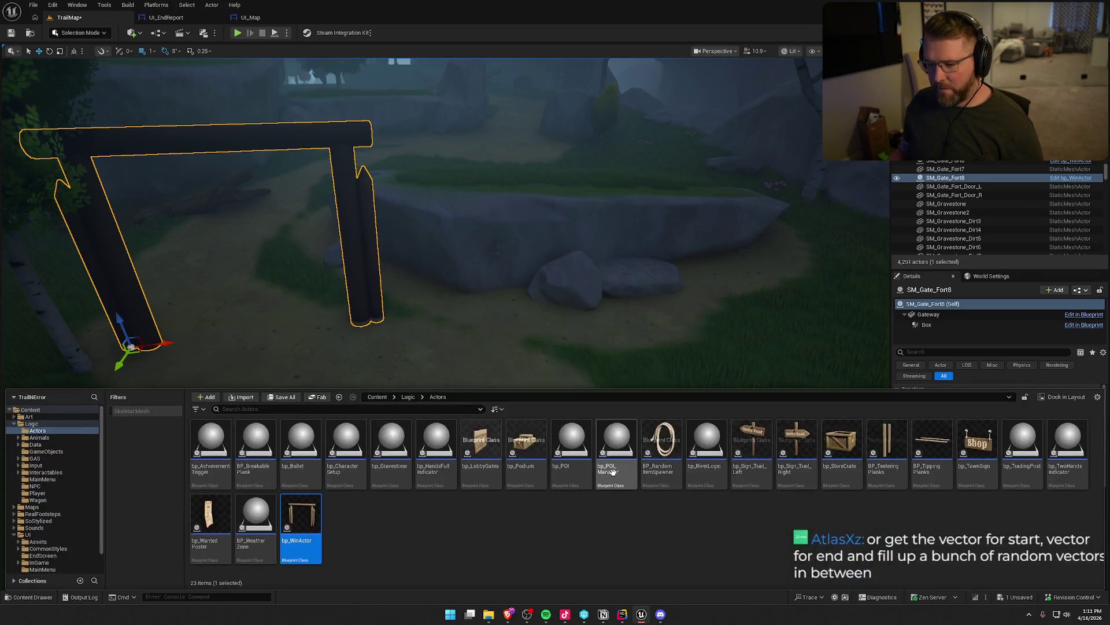
- Drop a bp_Podium crate onto the rock beside the path, turned to face the path
mouse_move(523, 445)
left_mouse_down()
mouse_move(524, 178)
mouse_move(516, 180)
left_mouse_up()
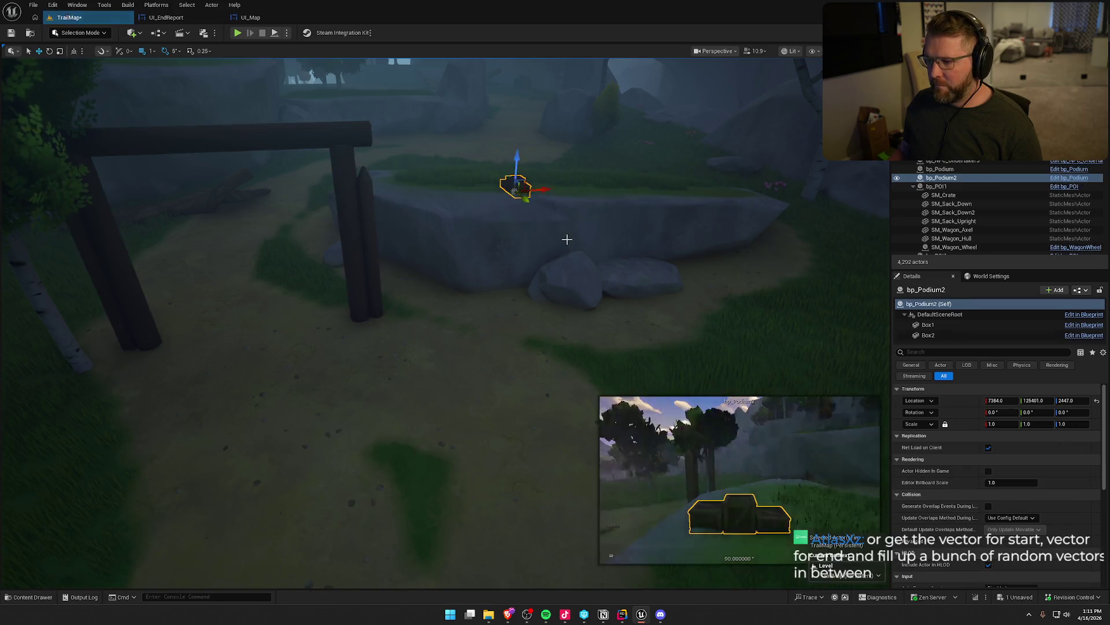
key("f")
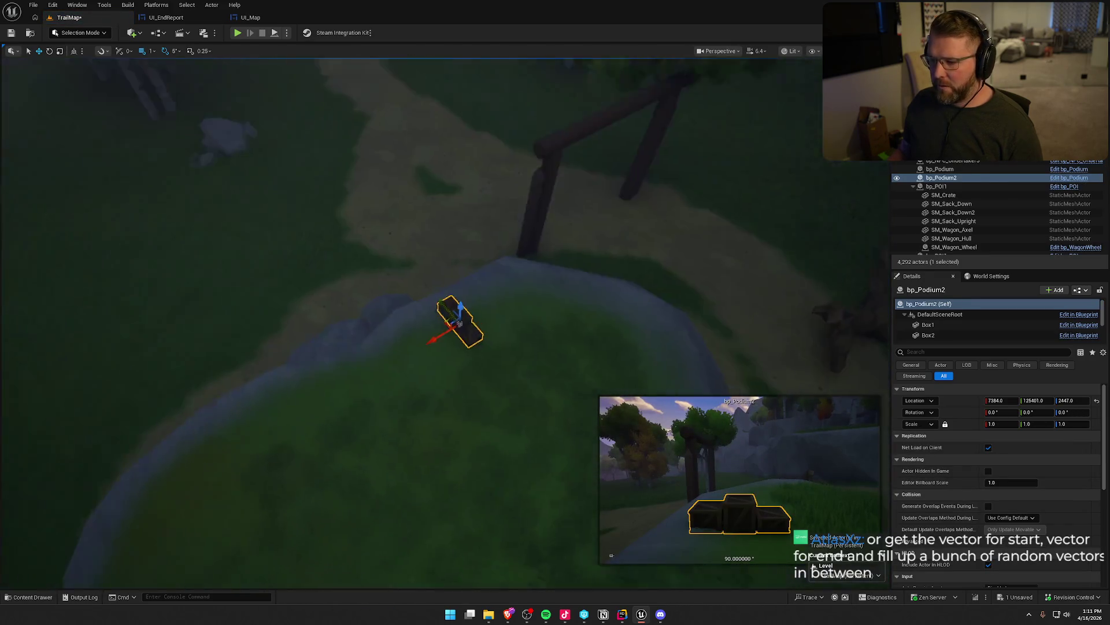
key("e")
left_click_drag(405, 300, 423, 322)
key("Escape")
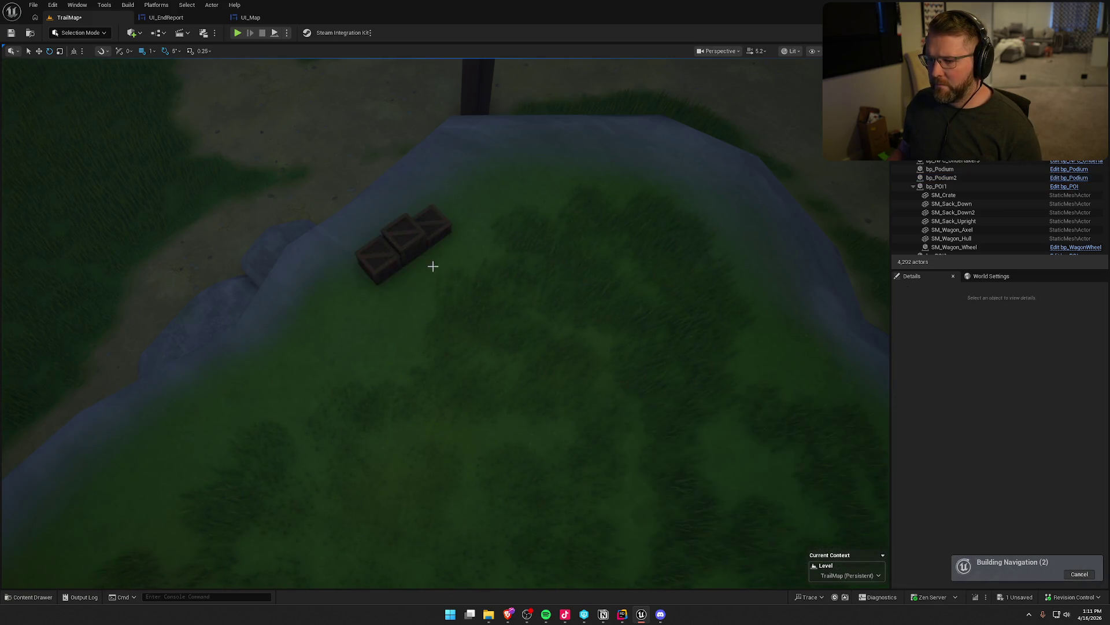
- Raise the podium slightly off the rock
left_click_drag(431, 266, 437, 254)
left_click(492, 297)
key("e")
key("w")
left_click_drag(495, 276, 495, 275)
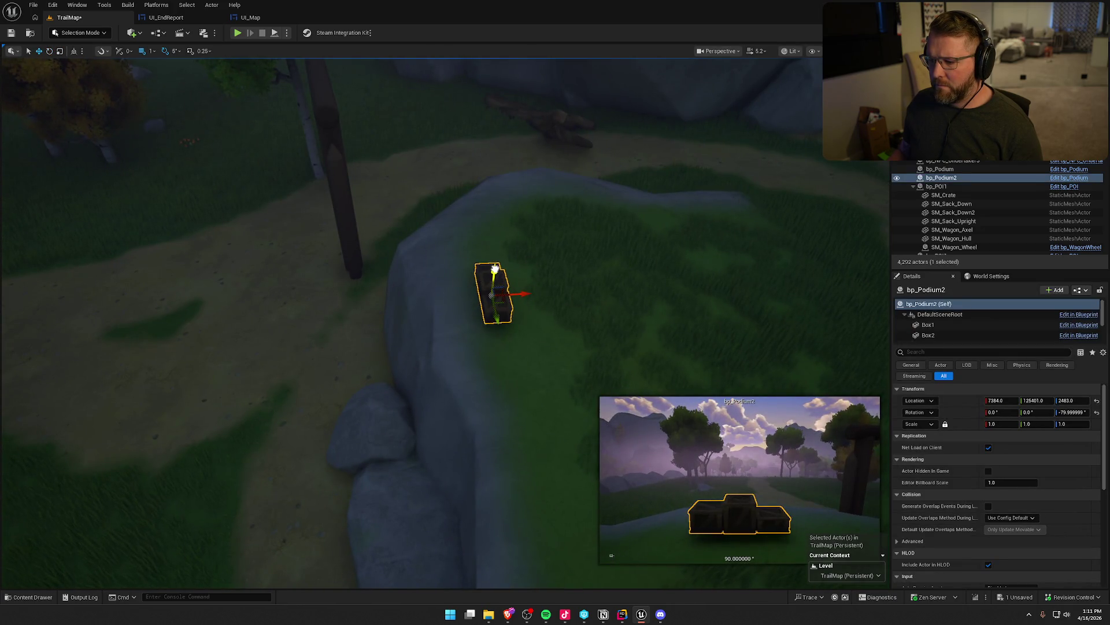
key("f")
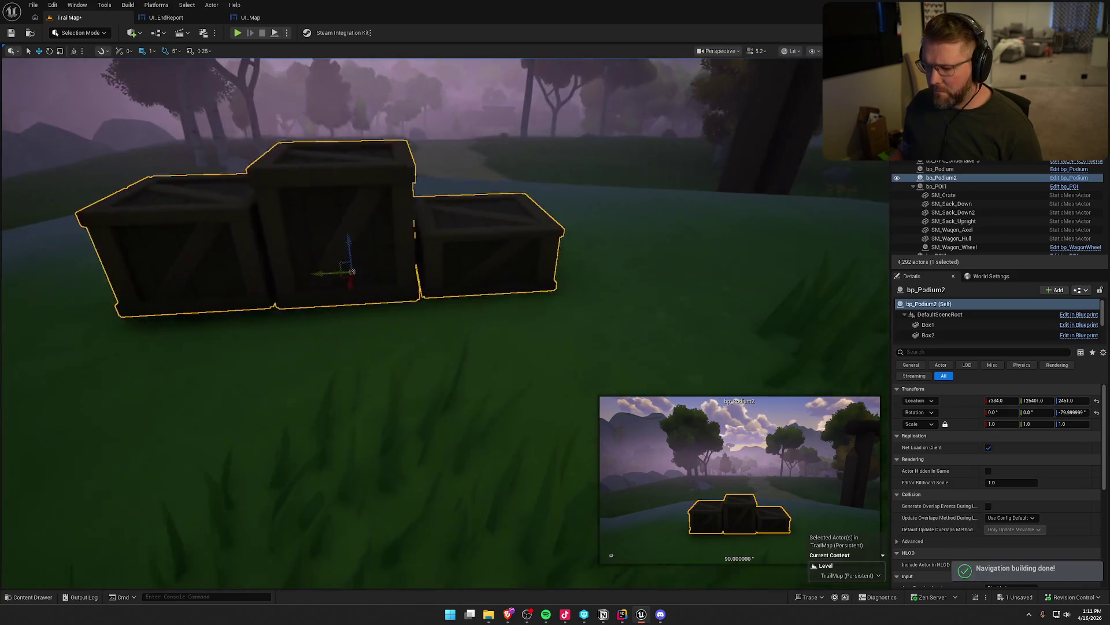
key("Escape")
scroll(537, 282, "down", 8)
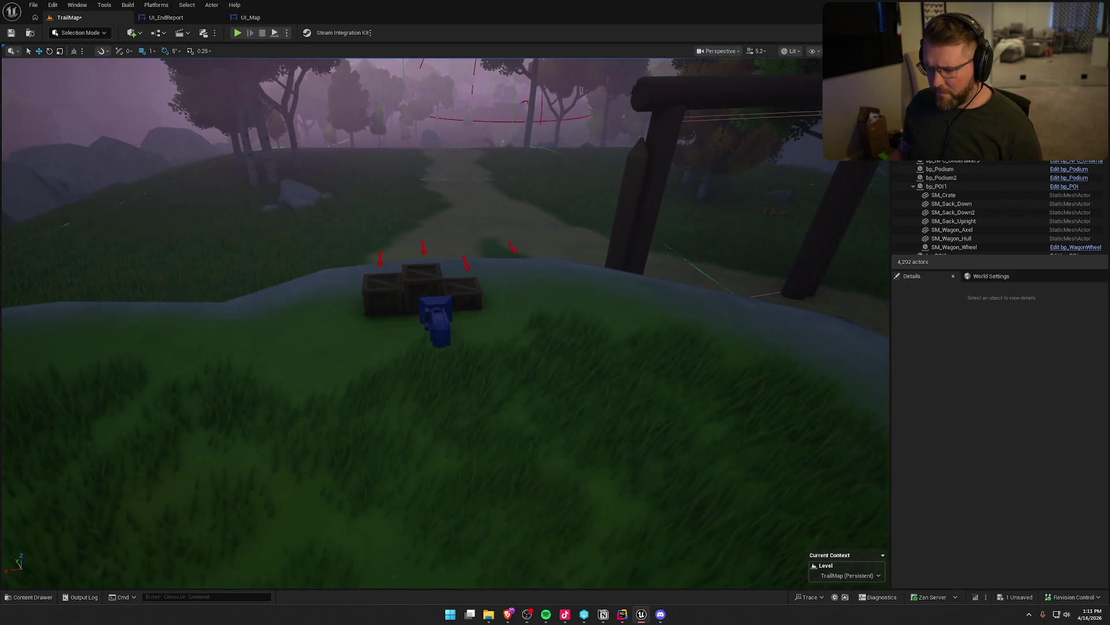
scroll(572, 334, "down", 5)
left_click_drag(572, 335, 509, 335)
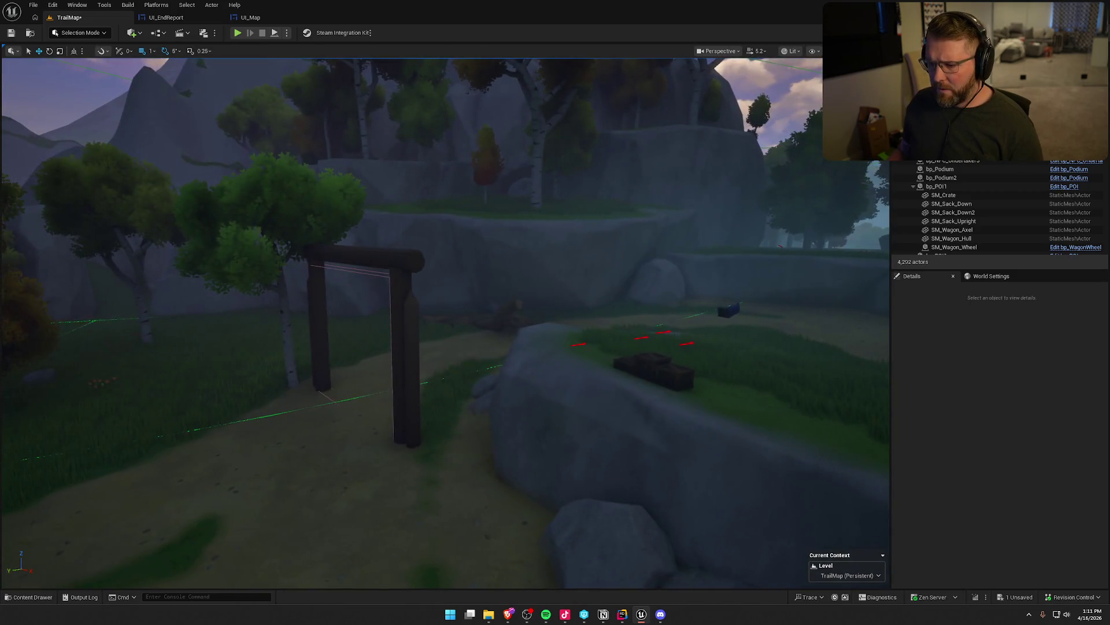
- Assign bp_Podium2 as SM_Gate_Fort8's Podium and check out the level
left_click(407, 370)
left_click(1081, 450)
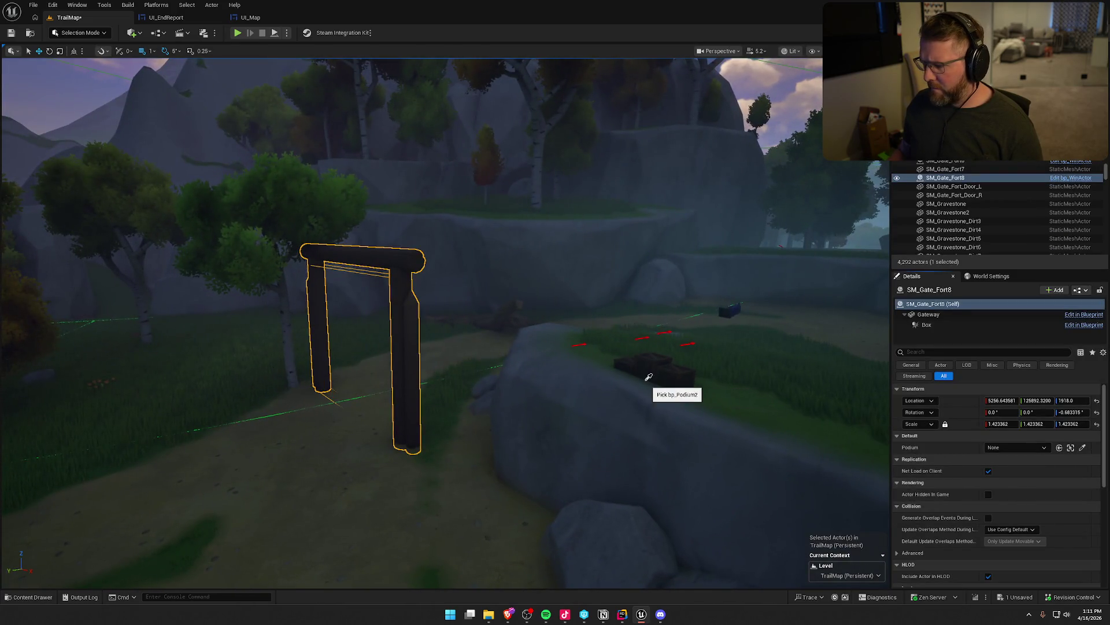
left_click(674, 419)
left_click(557, 401)
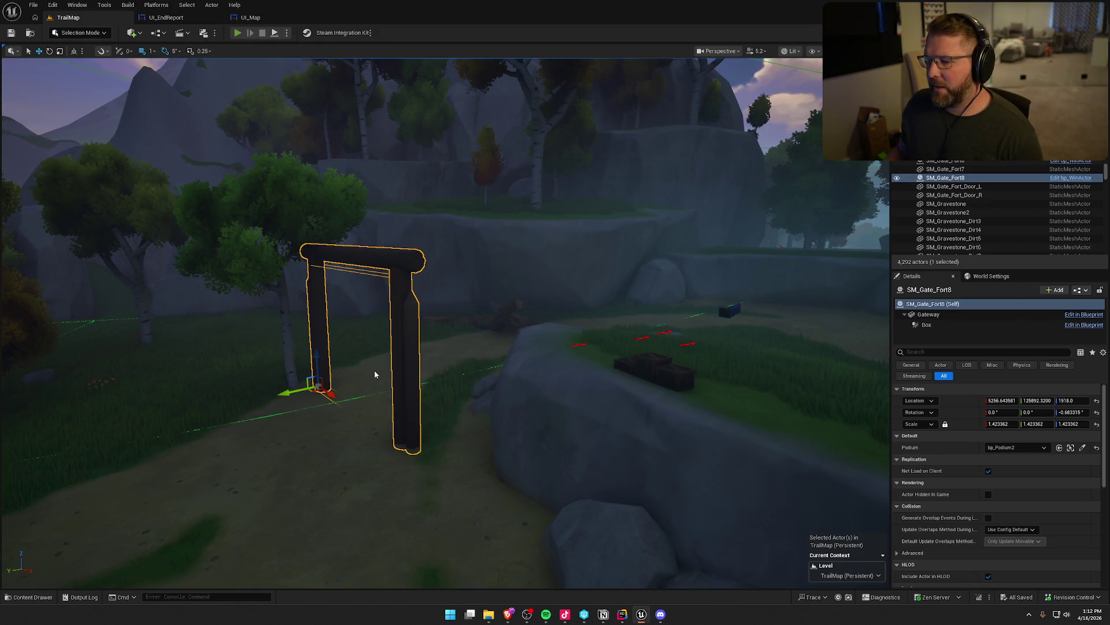
- Start Play-In-Editor and sprint past the wagon, bull and barrels through the fence gate
key("alt+p")
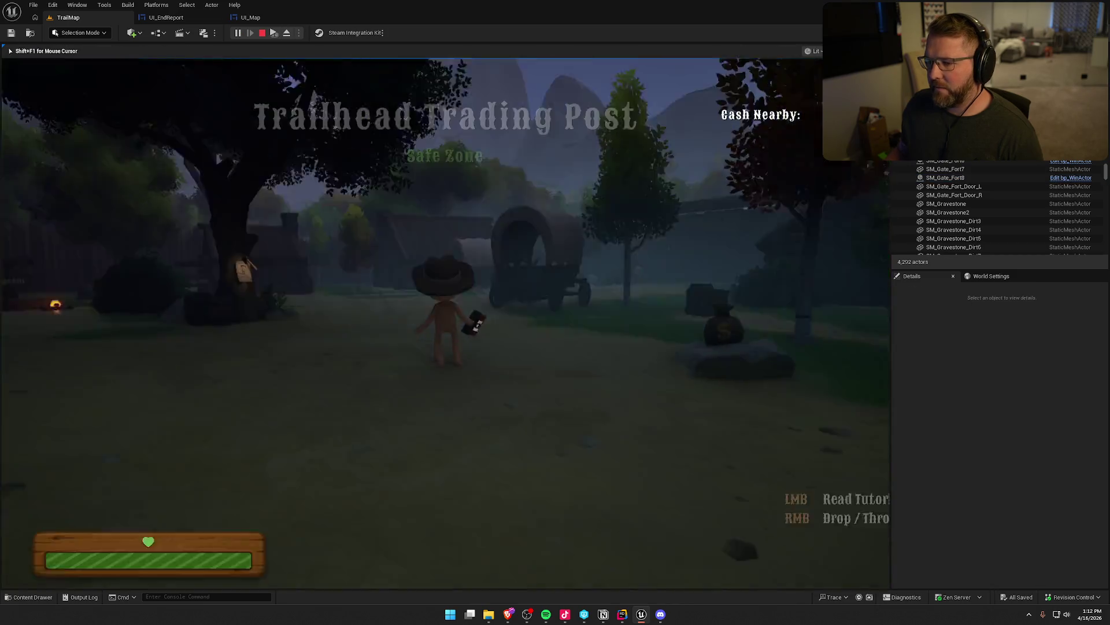
key("shift+w")
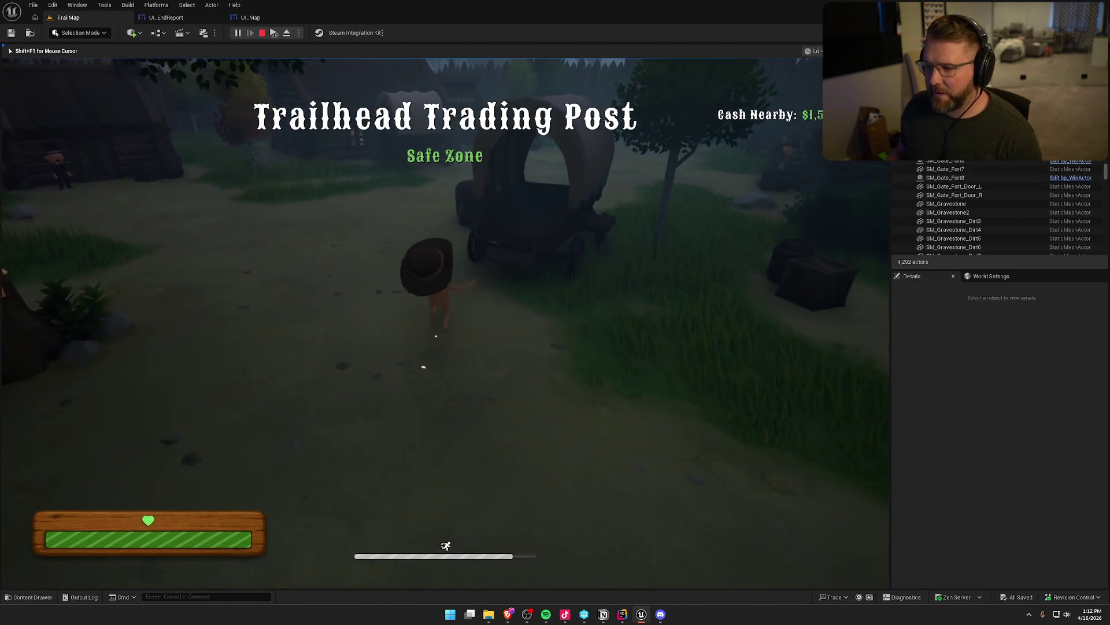
key("shift+w")
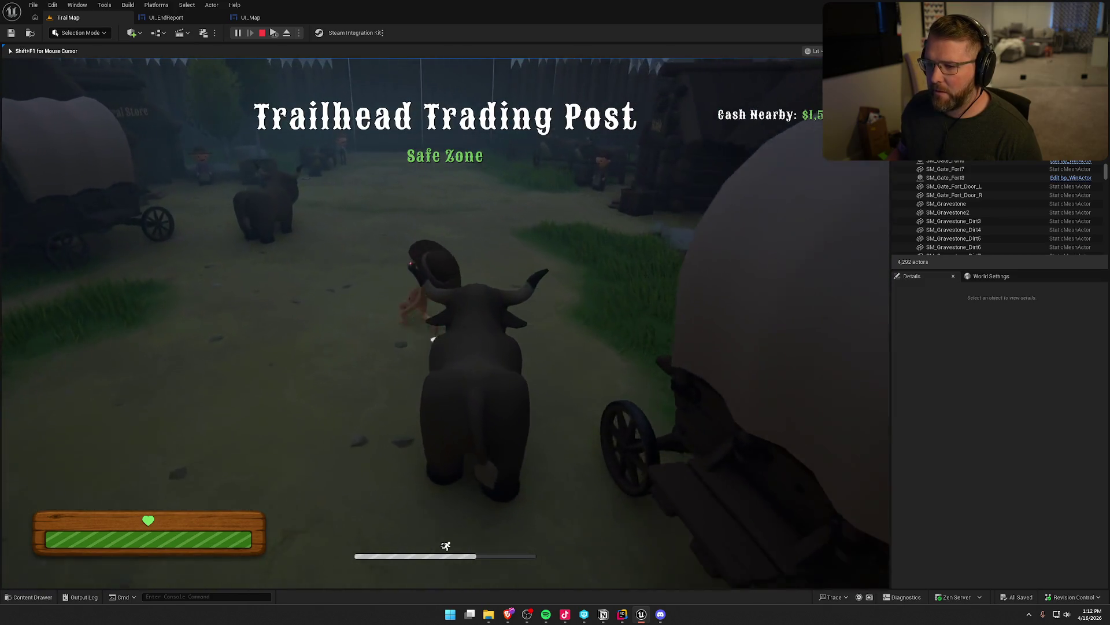
key("shift+w")
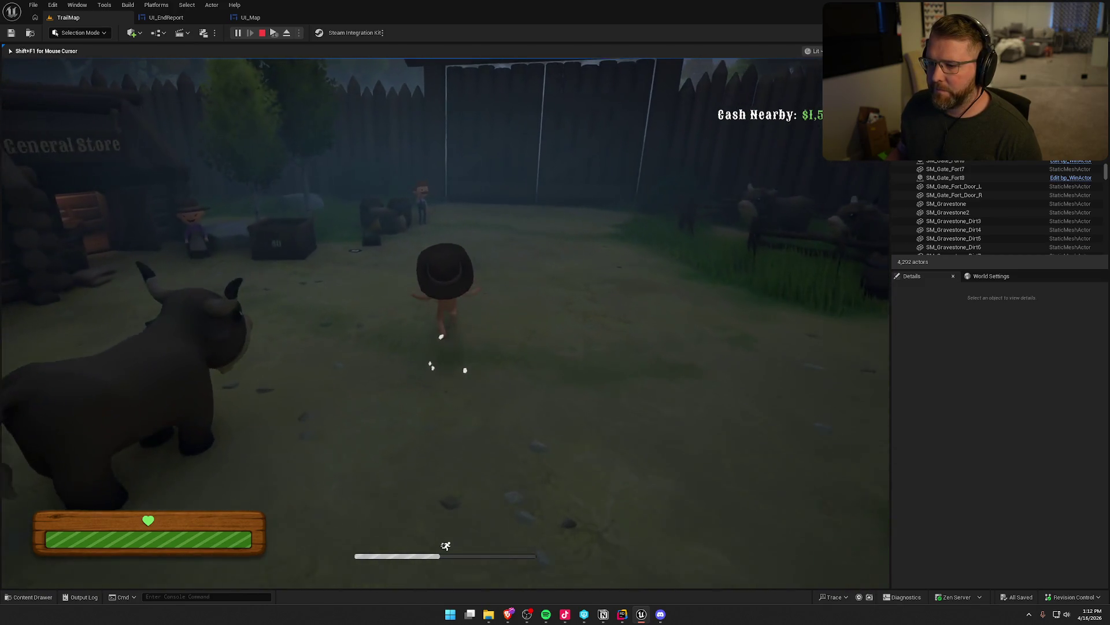
key("shift+w")
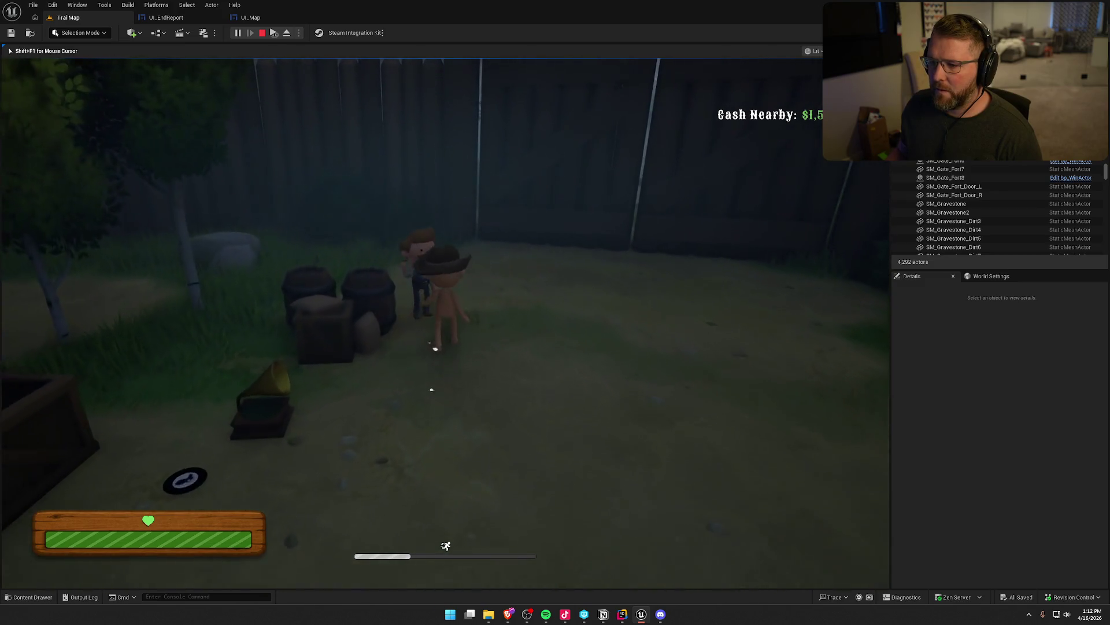
key("shift+w")
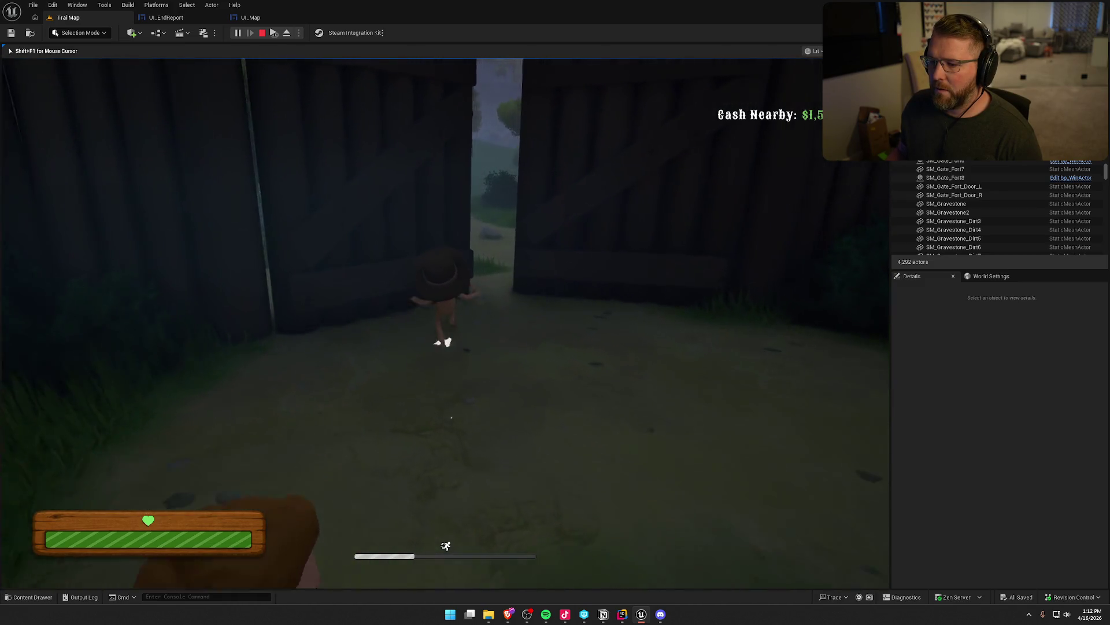
key("shift+w")
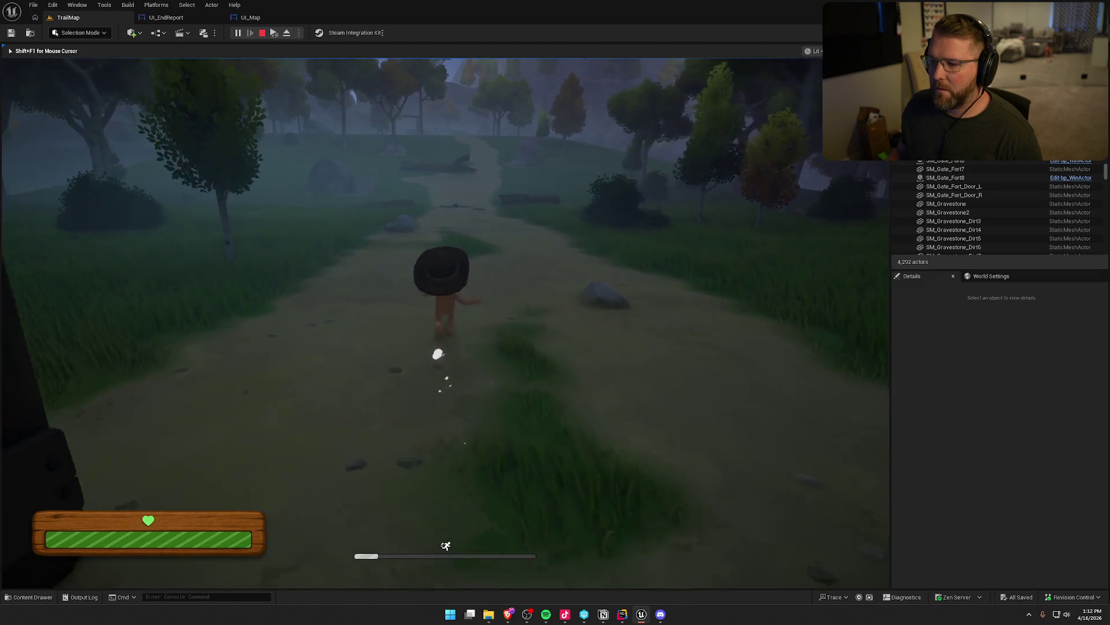
- Walk, then sprint, up the trail into Stumblewood Forest
key("w")
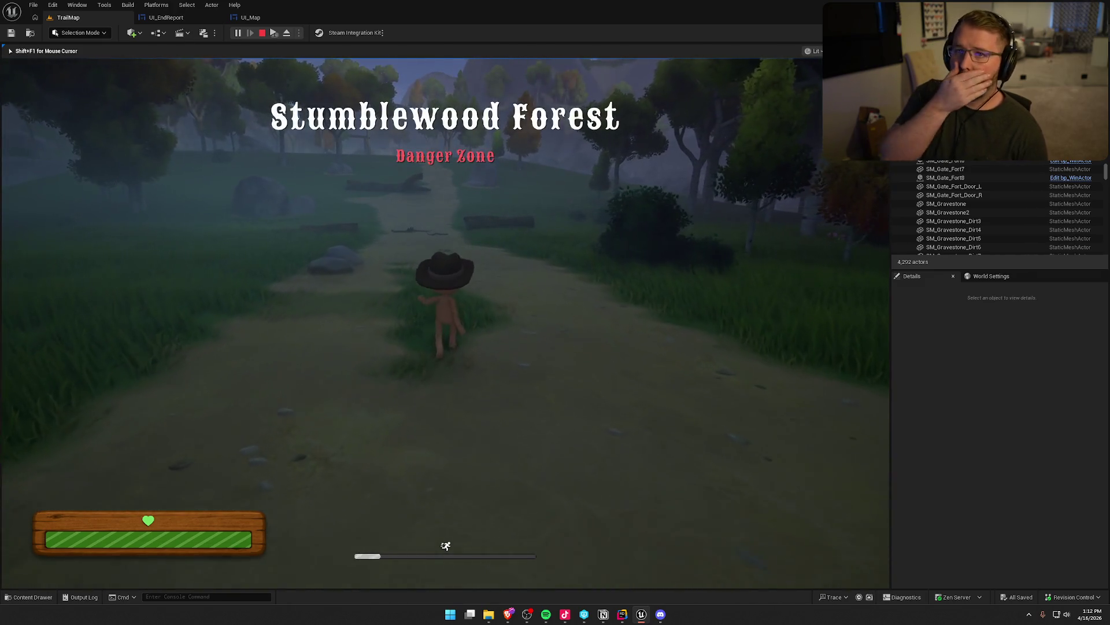
key("w")
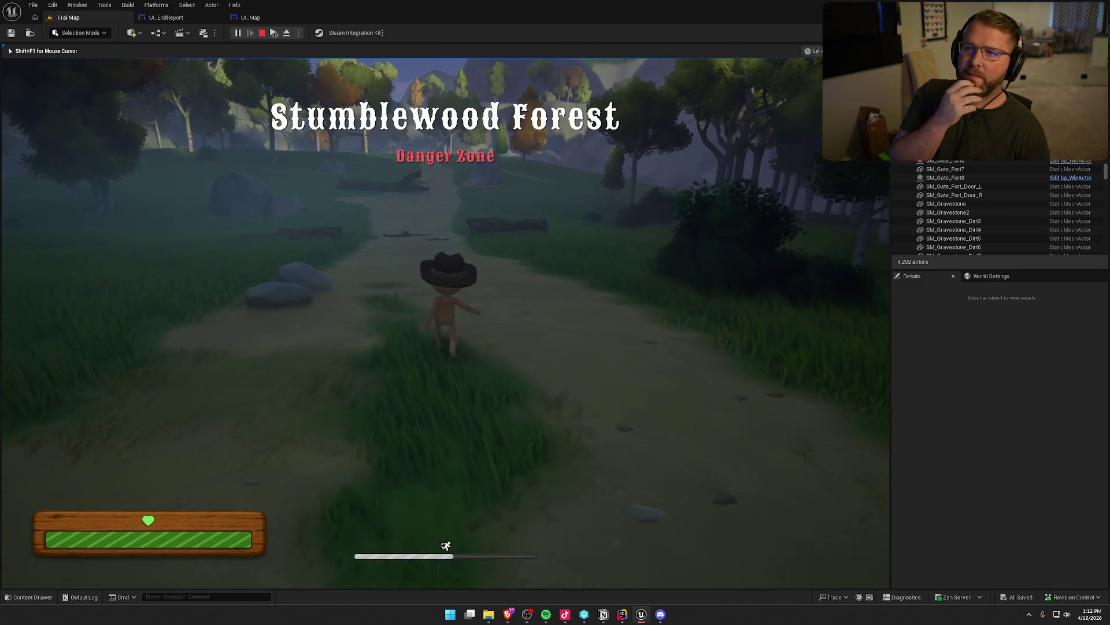
key("w")
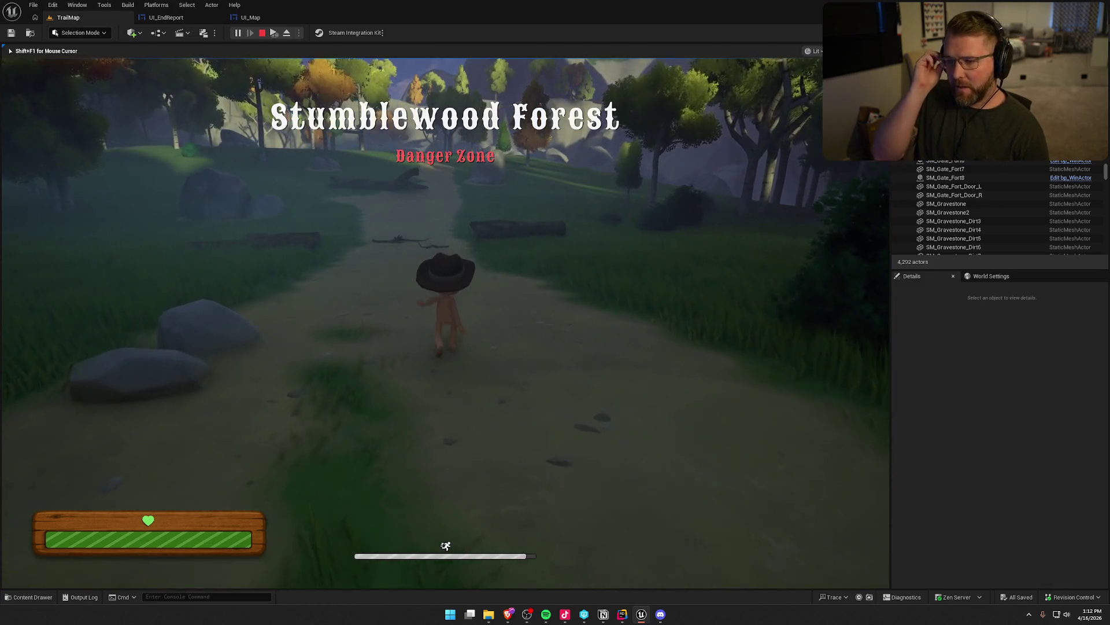
key("w")
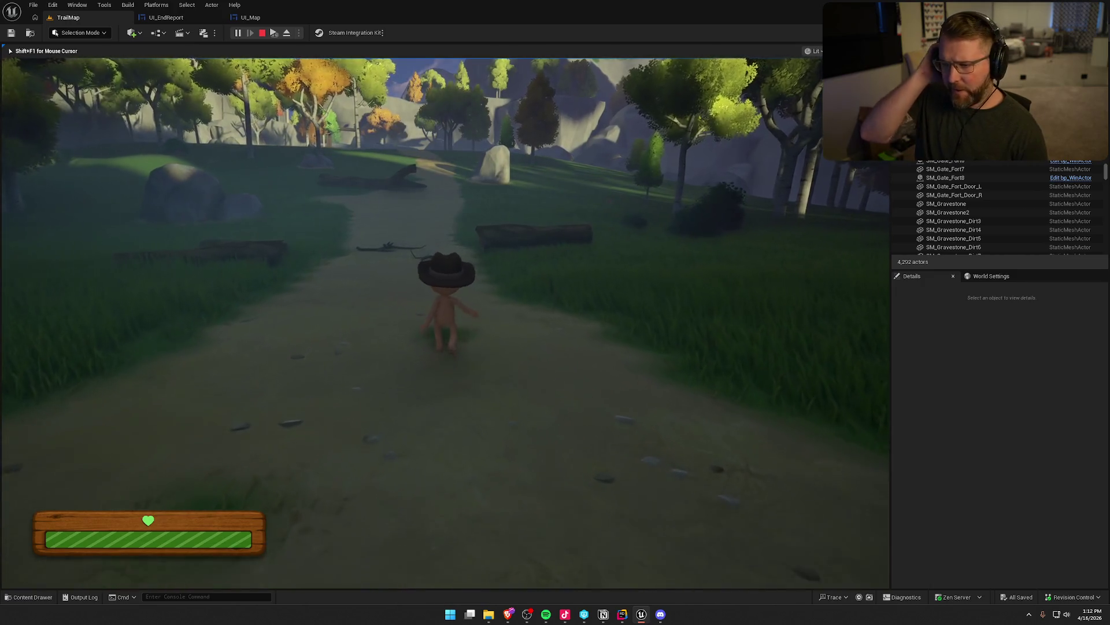
key("shift")
key("w")
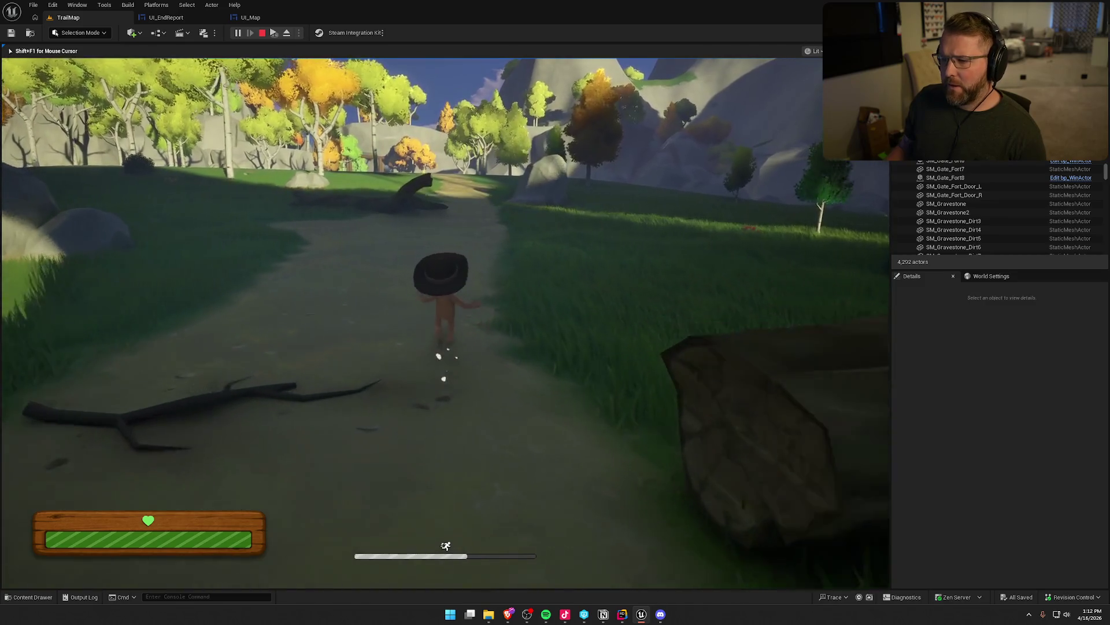
key("w")
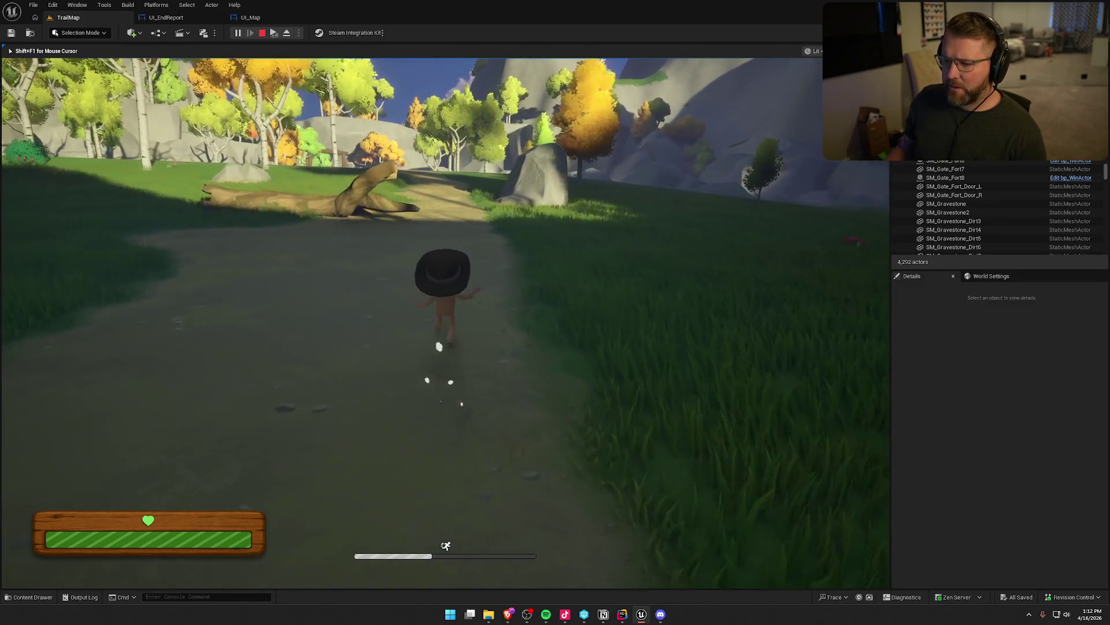
key("w")
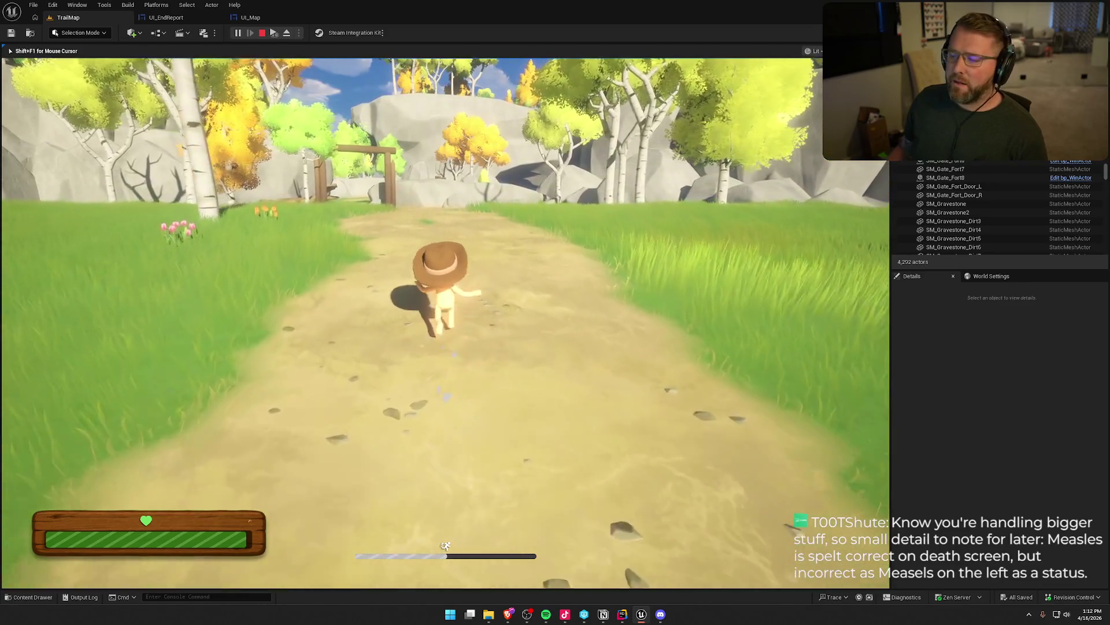
- Run up the dirt path through the trail gate to the end report, then stop the playtest
key("w")
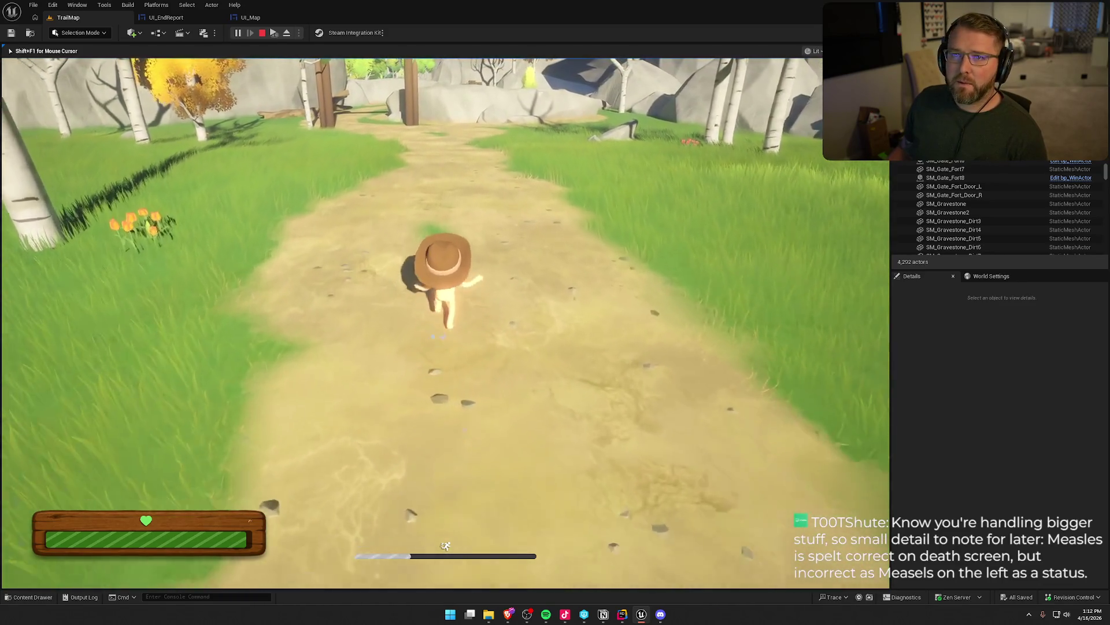
key("w")
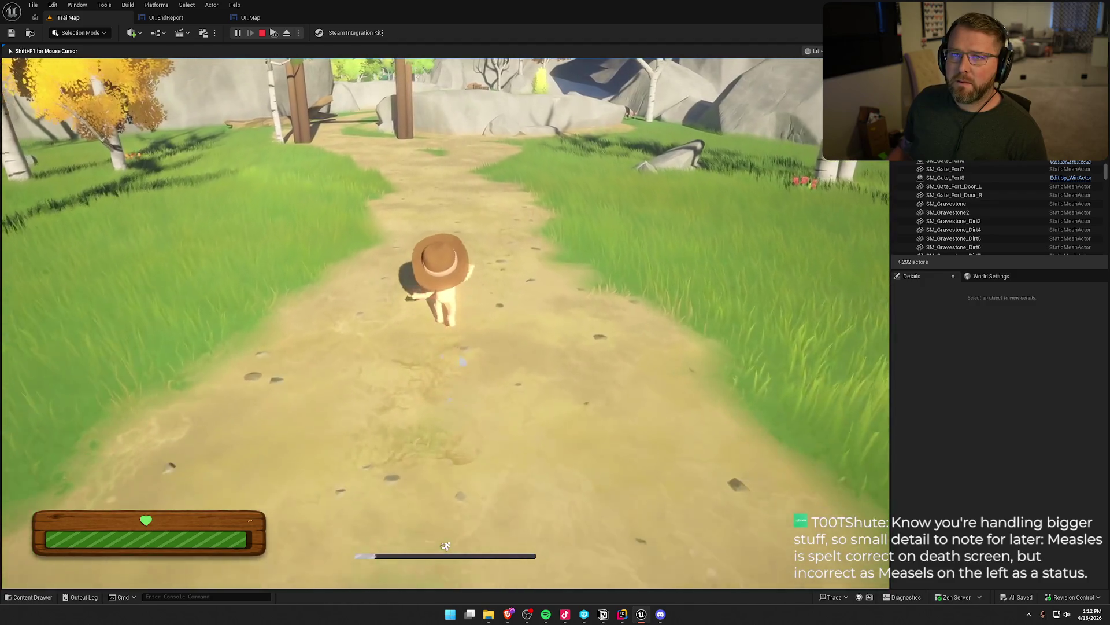
key("w")
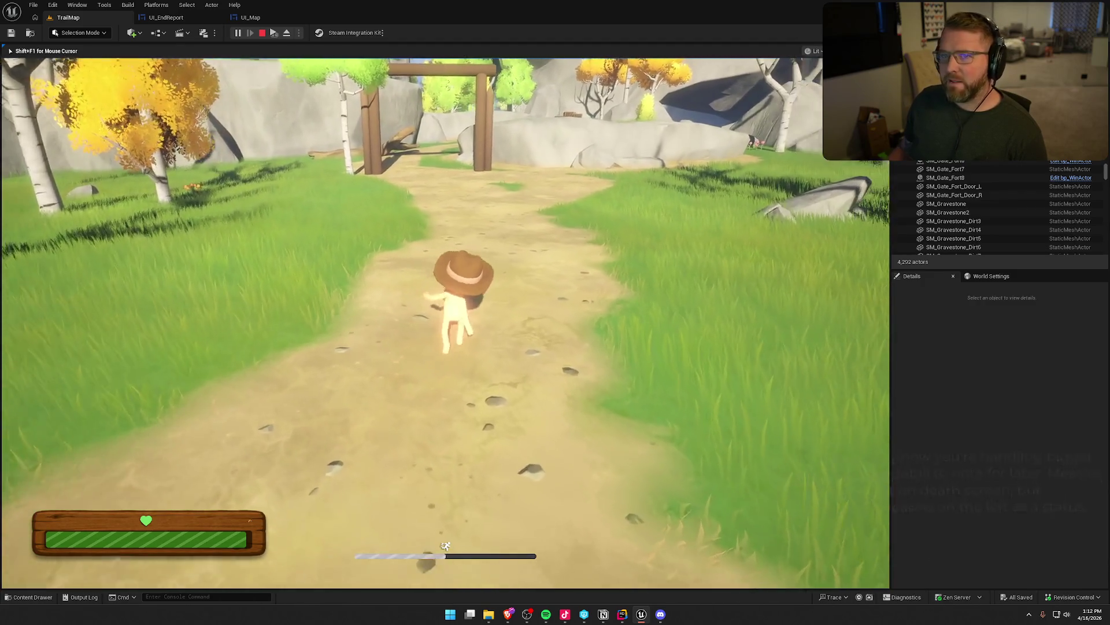
key("w")
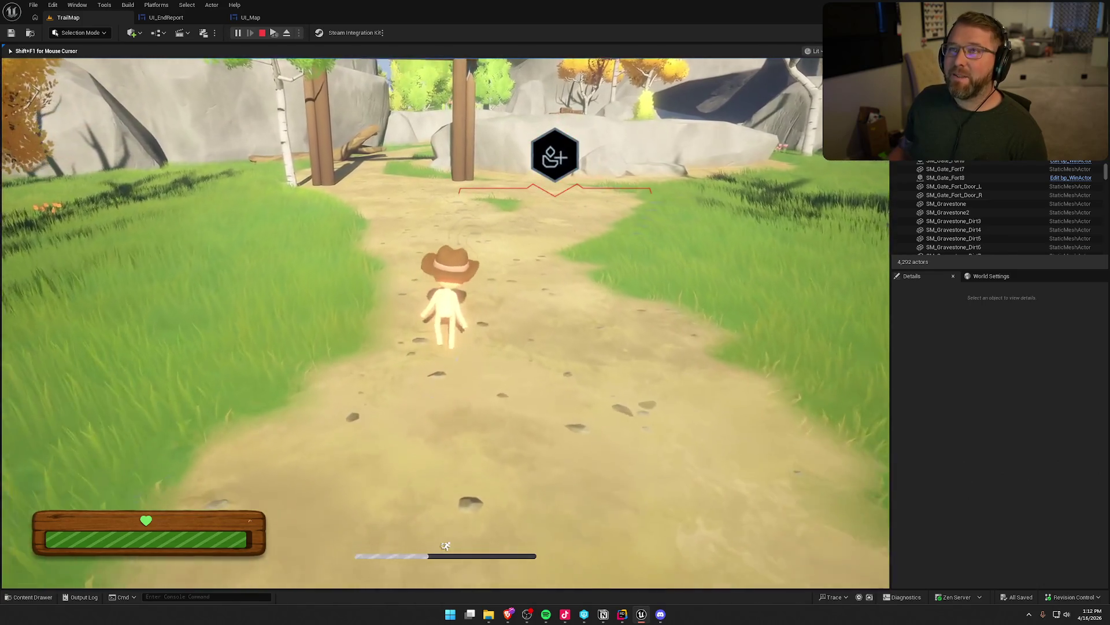
key("w")
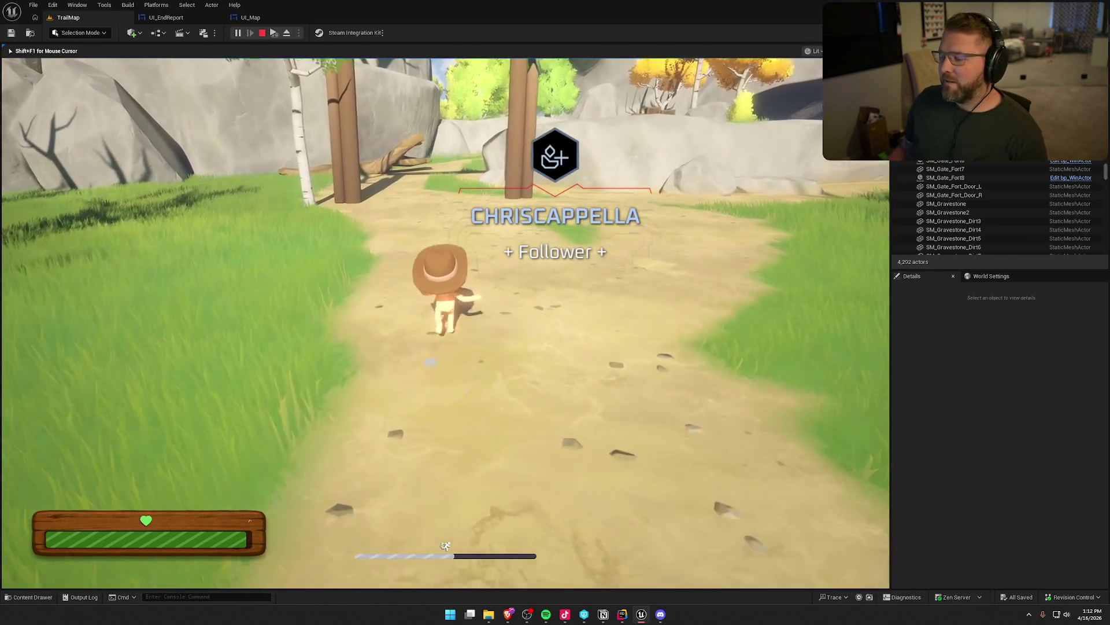
key("w")
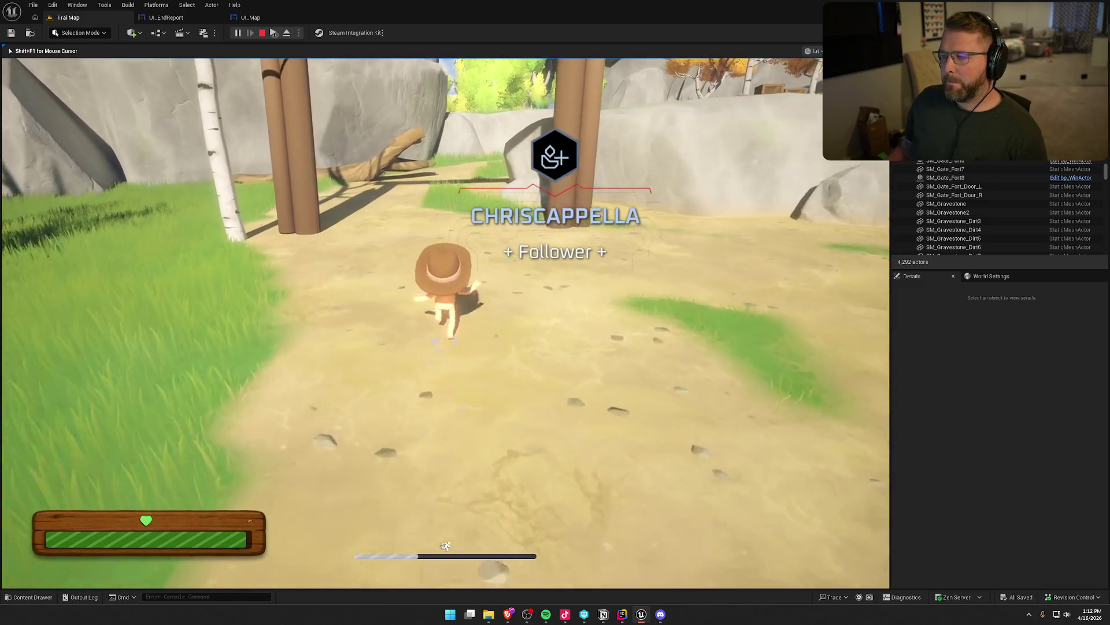
key("w")
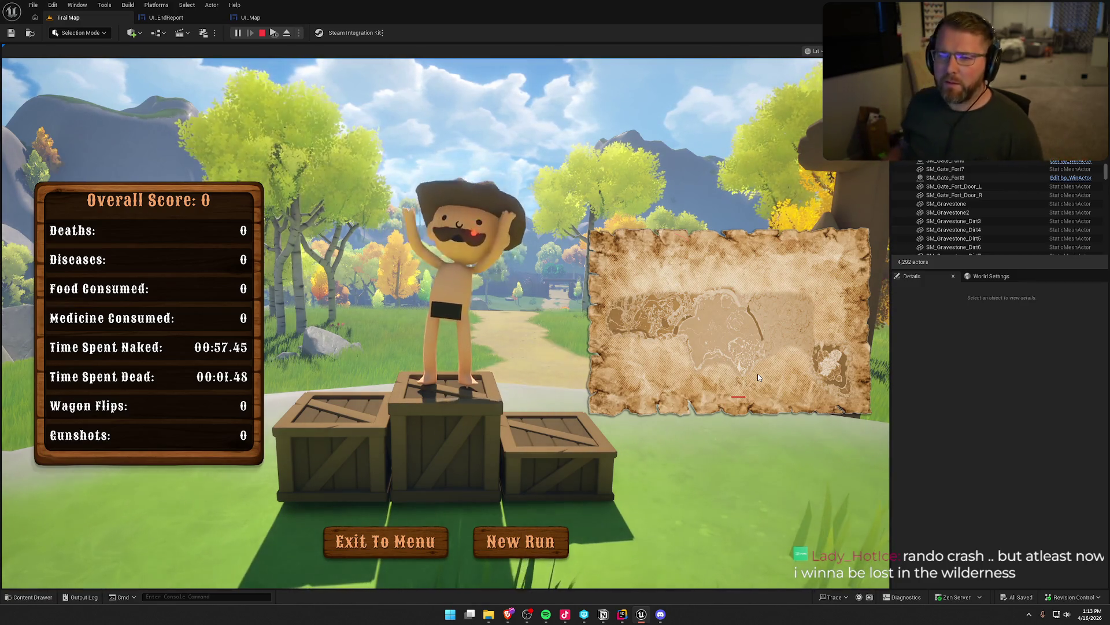
key("Escape")
left_click(166, 17)
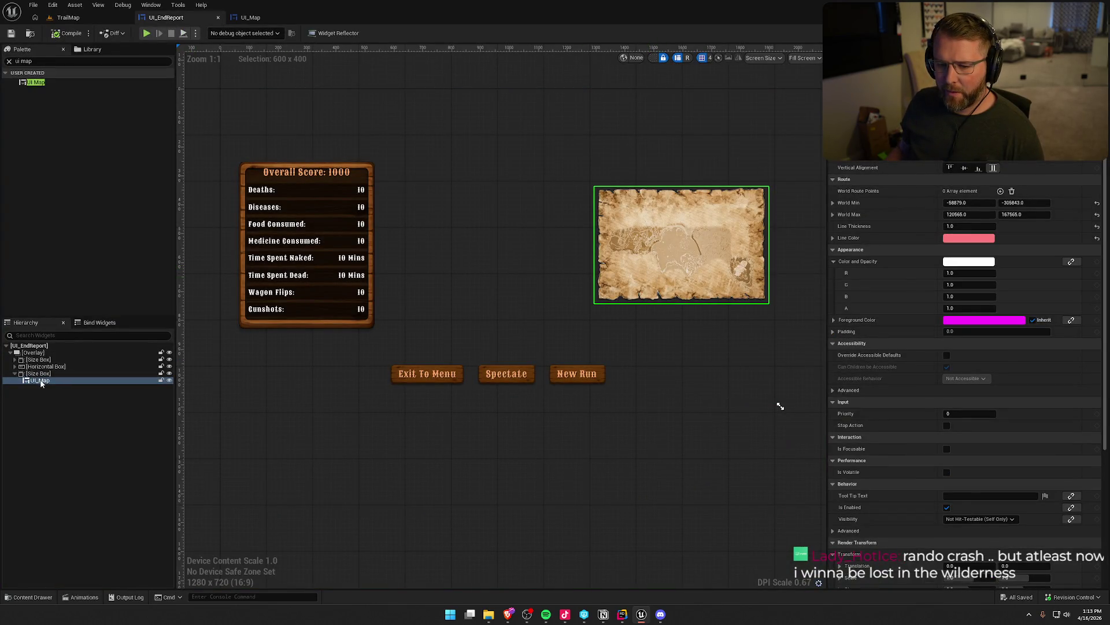
- Move UI_Map out of its Size Box directly under UI_EndReport's Overlay and compile
left_click_drag(42, 376, 38, 353)
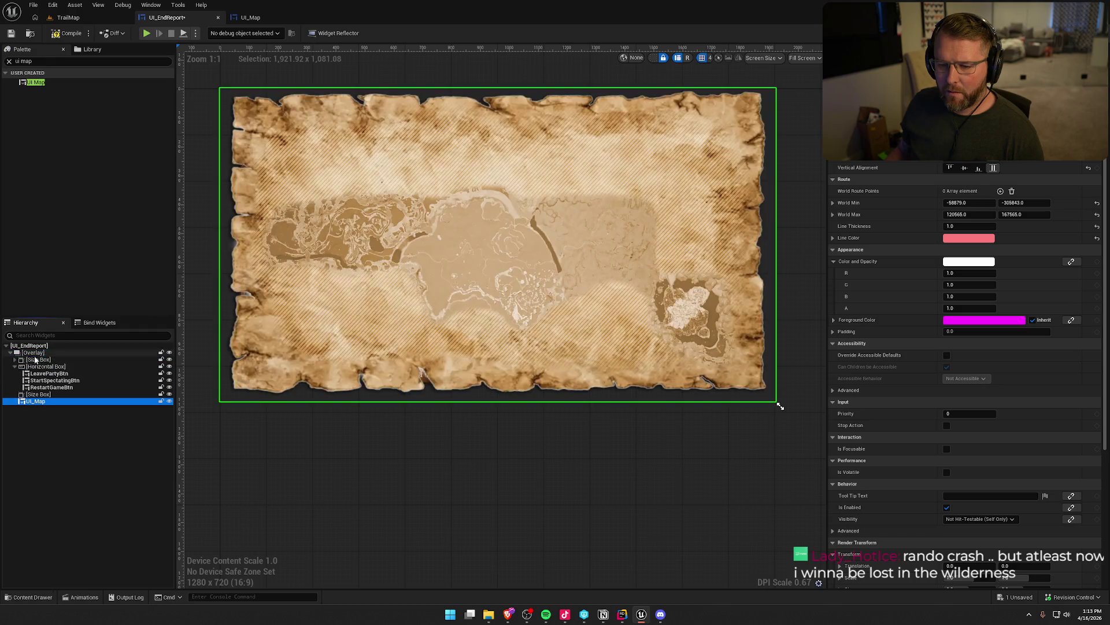
left_click(113, 487)
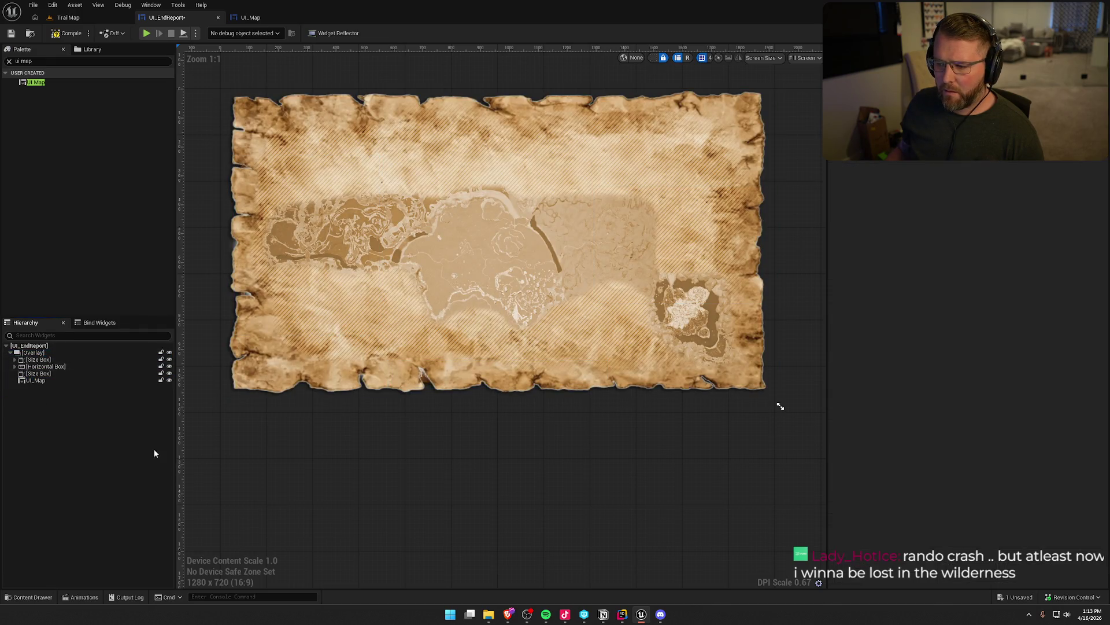
left_click(67, 33)
left_click(69, 18)
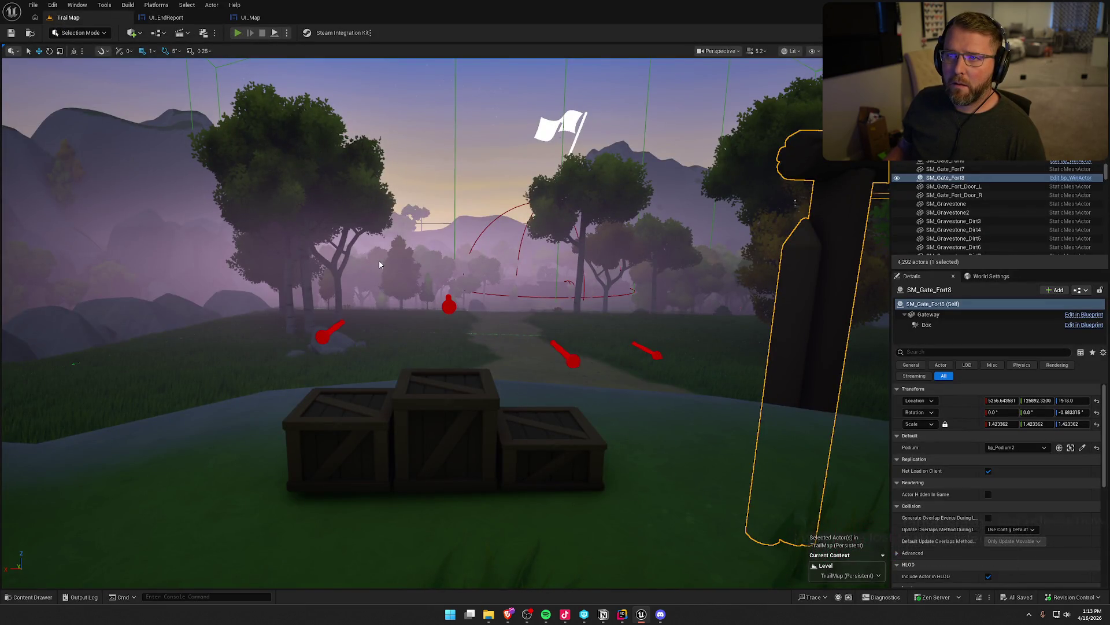
- Start a new playtest and sprint past the wagon, through the fort yard and out the gate
key("alt+p")
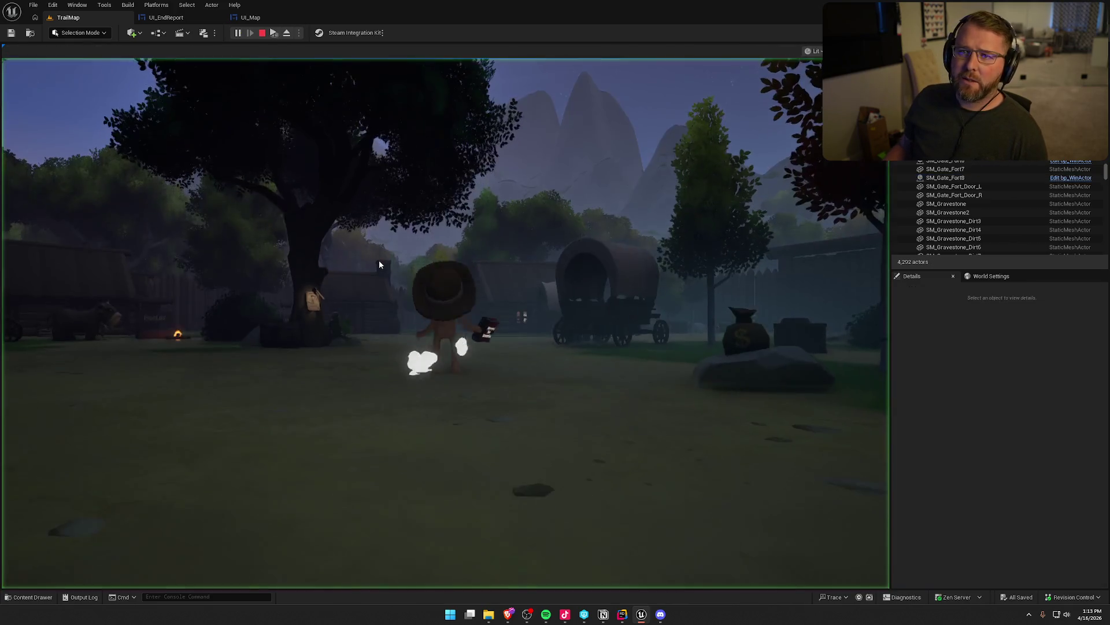
key("shift+w")
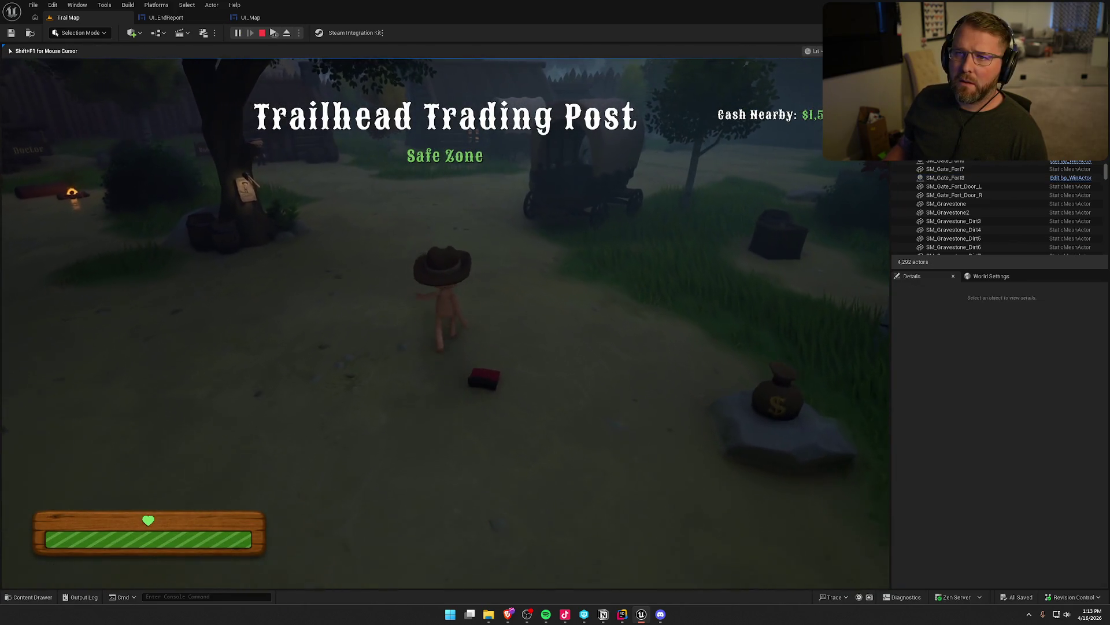
key("shift+w")
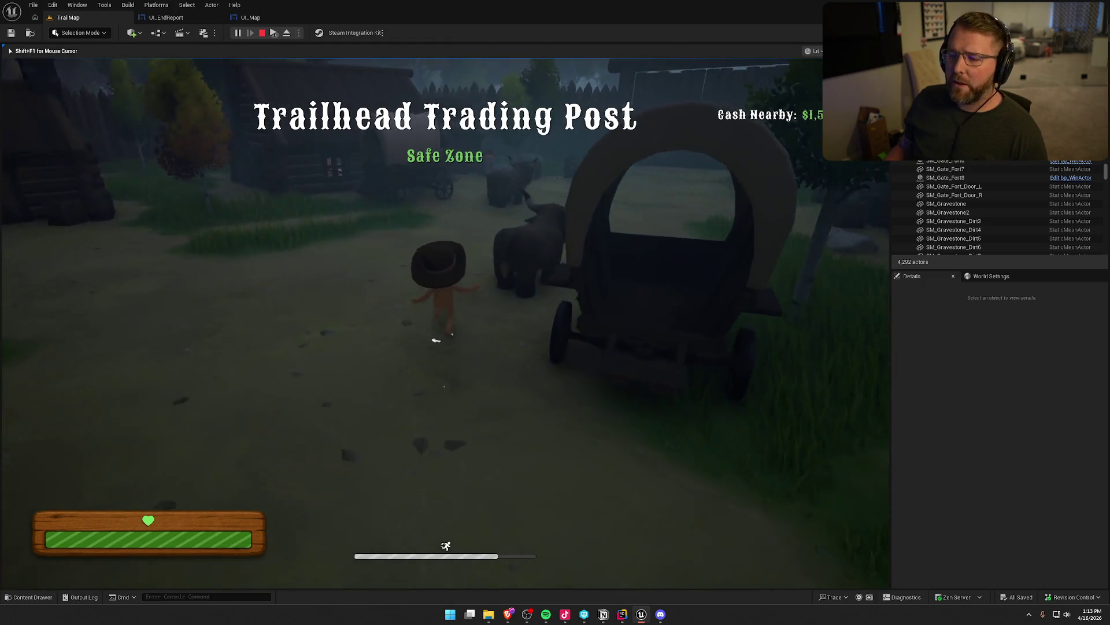
key("shift+w")
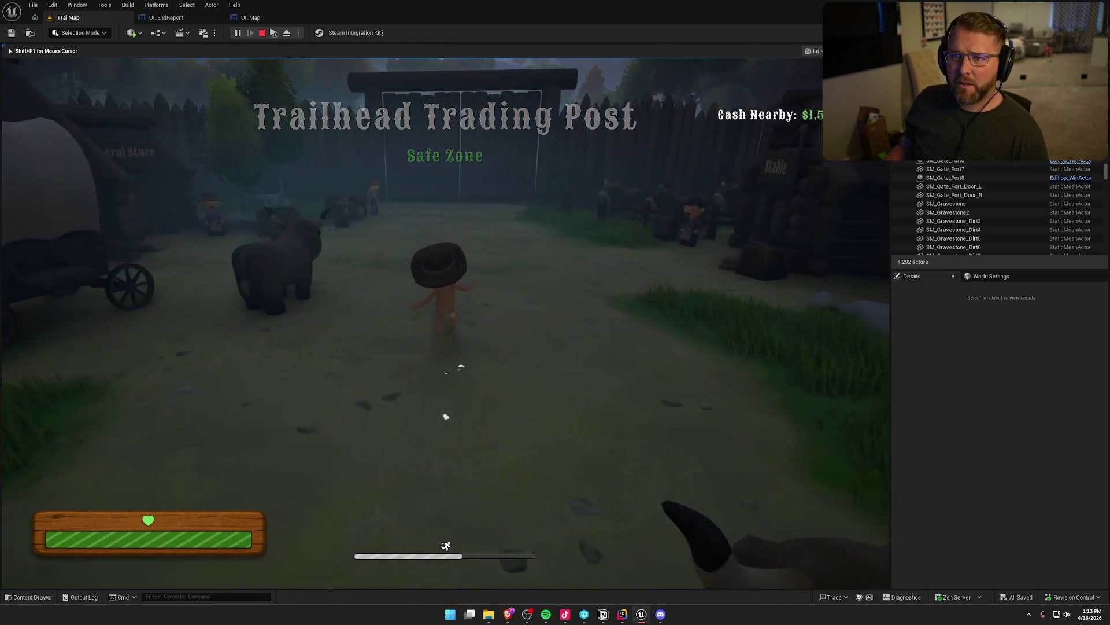
key("shift+w")
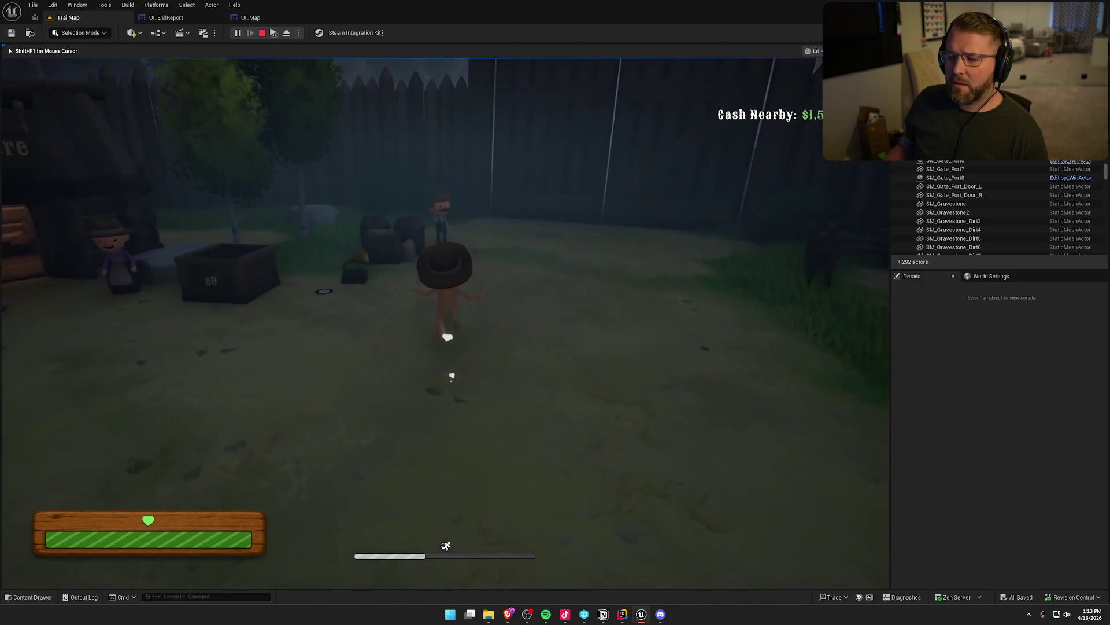
key("w")
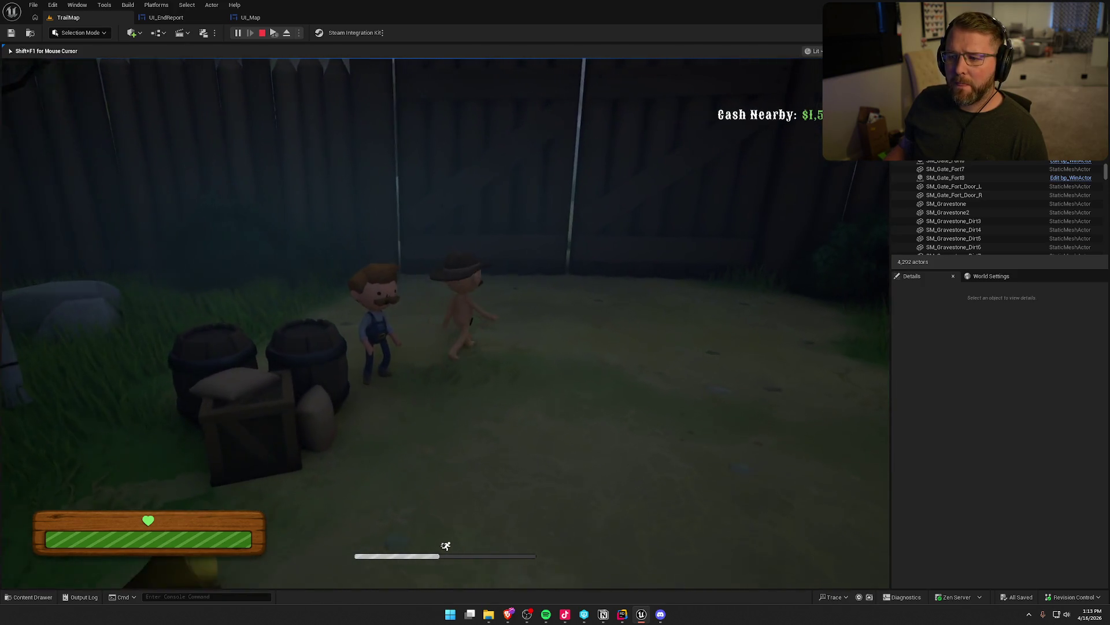
key("shift+w")
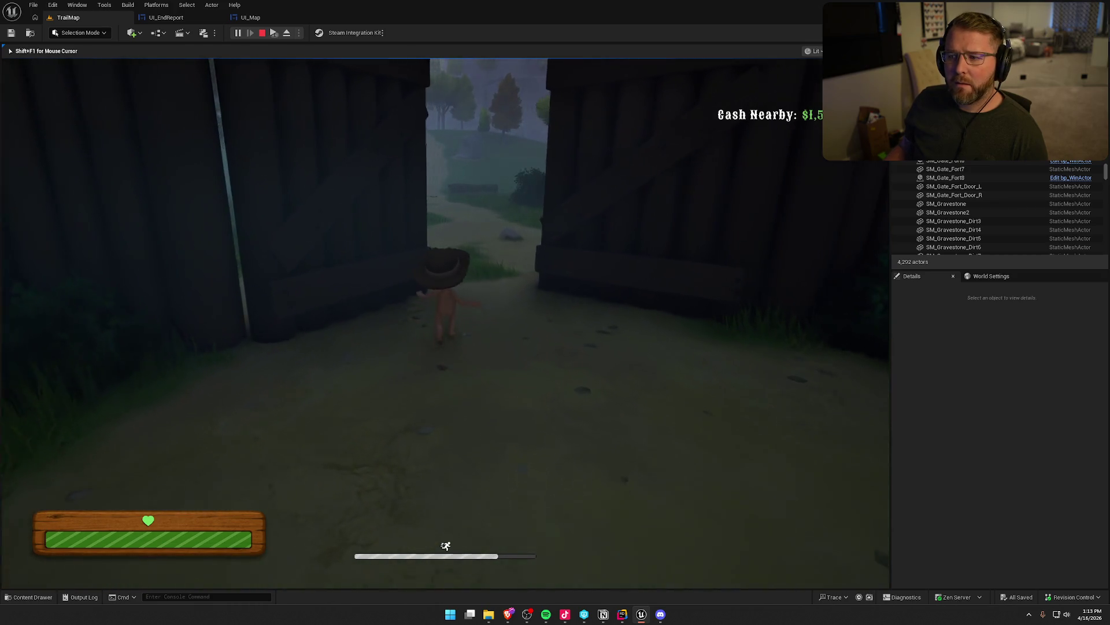
- Continue up the sunlit forest path toward the trail gate
key("shift+w")
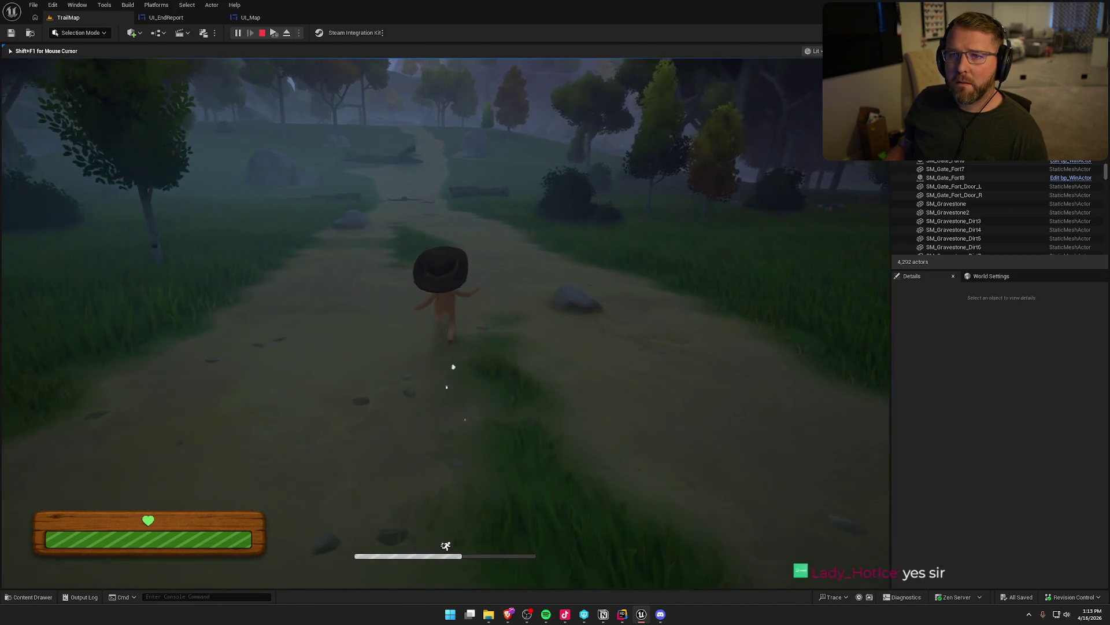
key("shift+w")
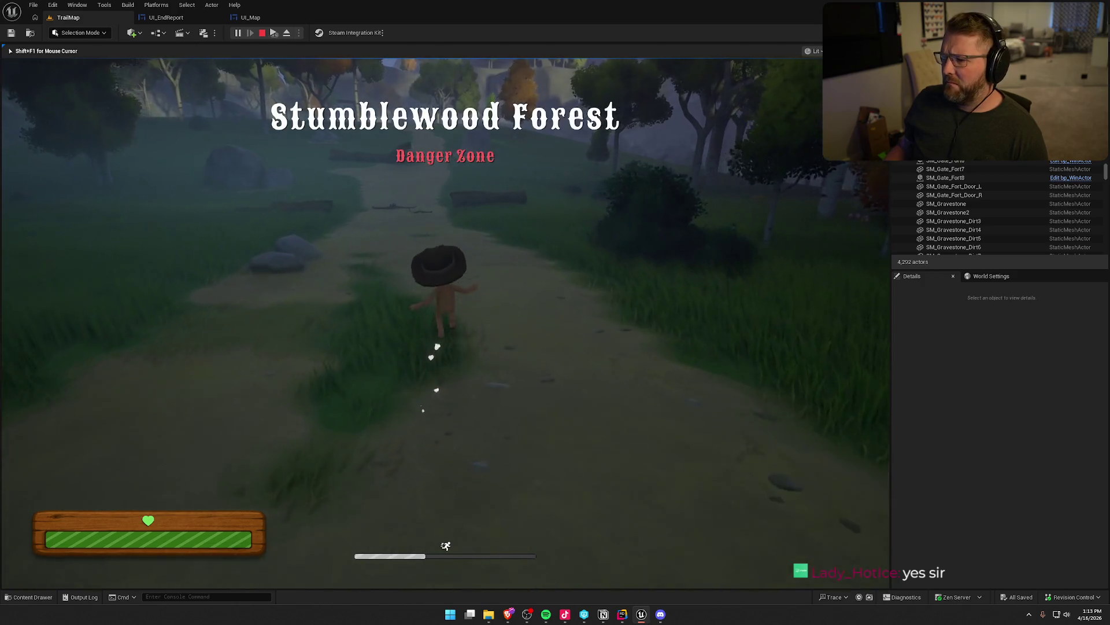
key("shift+w")
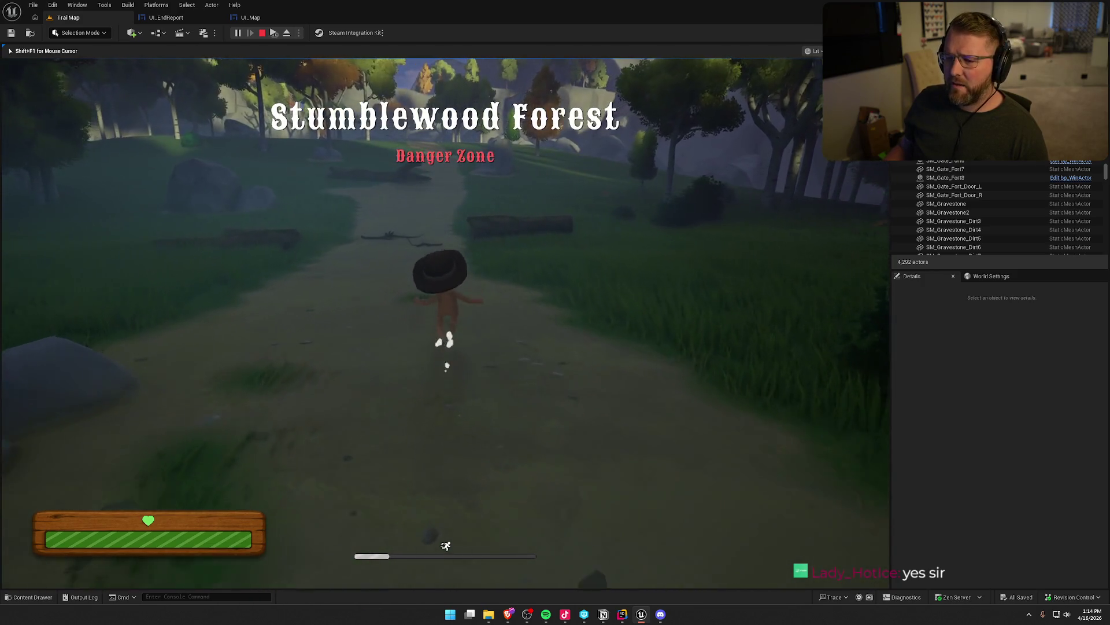
key("w")
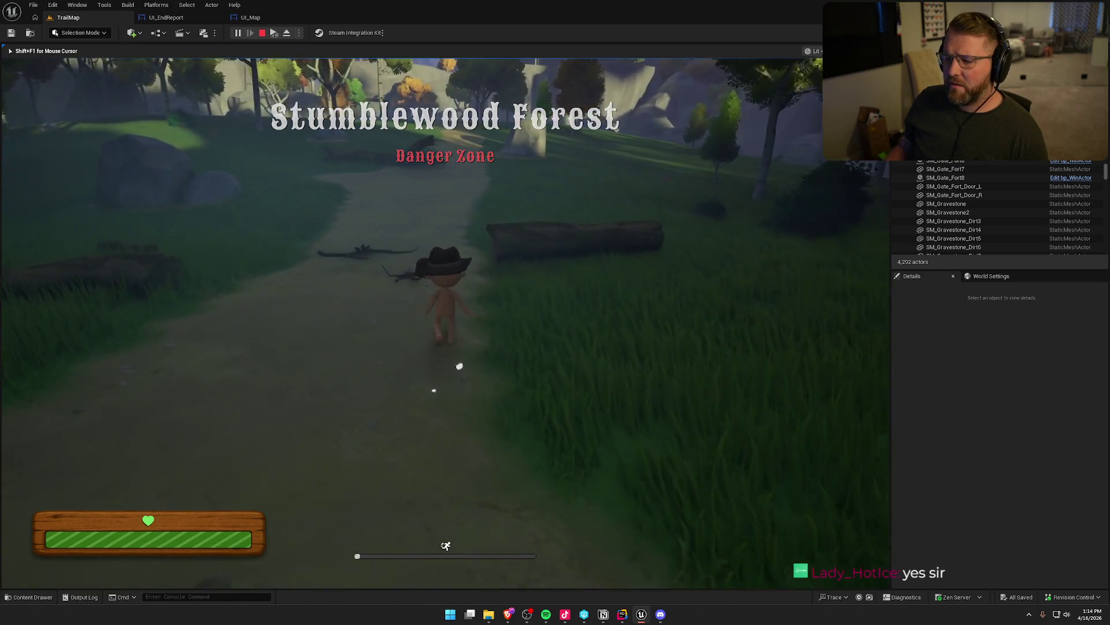
key("w")
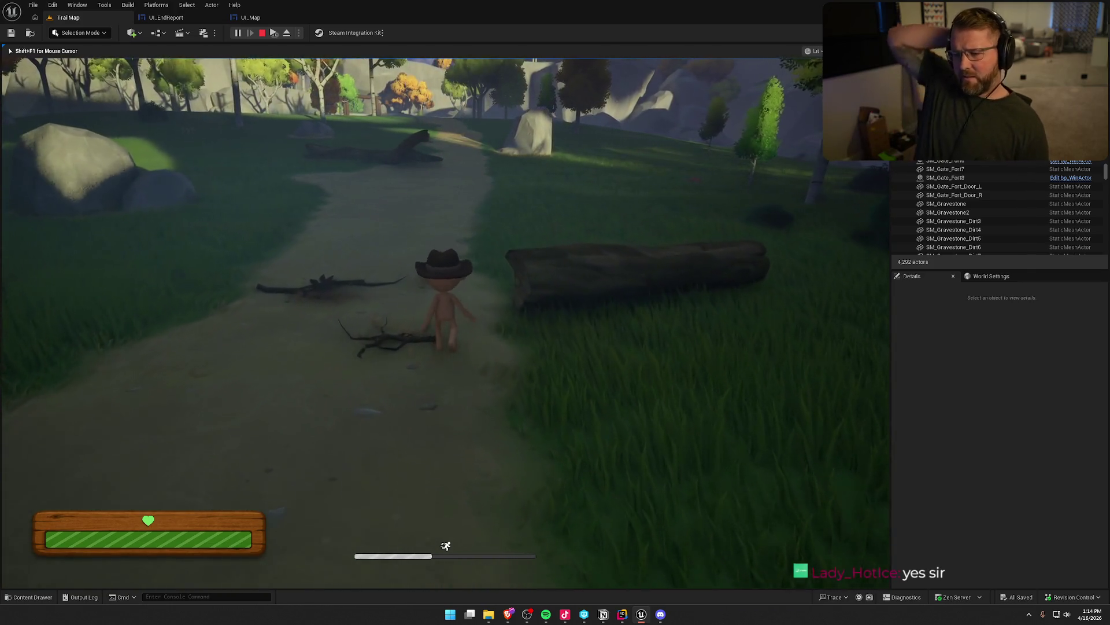
key("w")
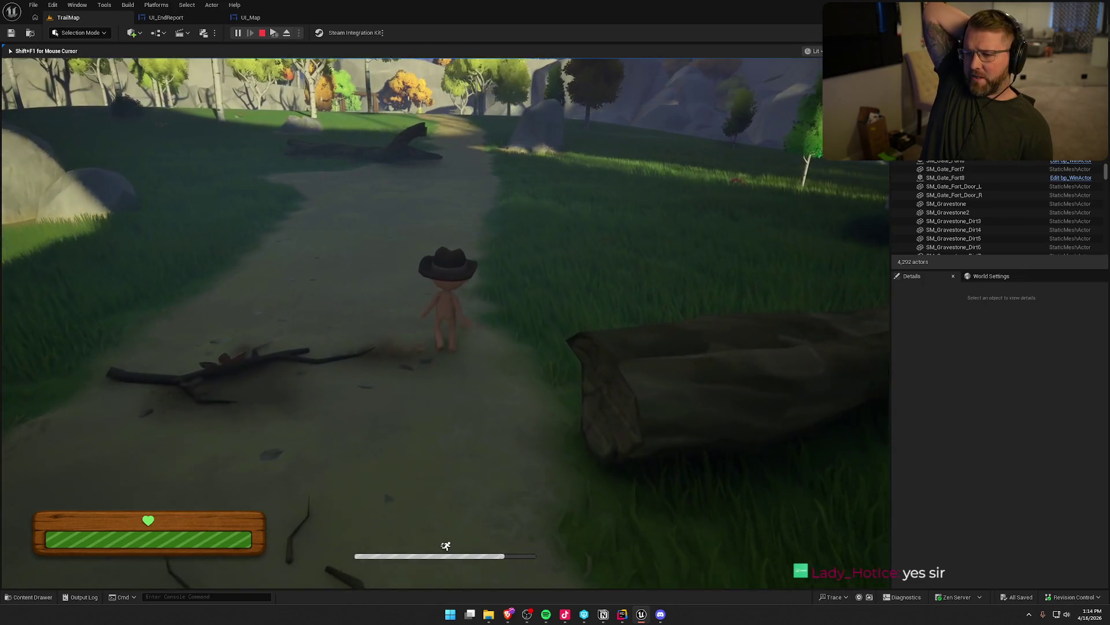
key("w")
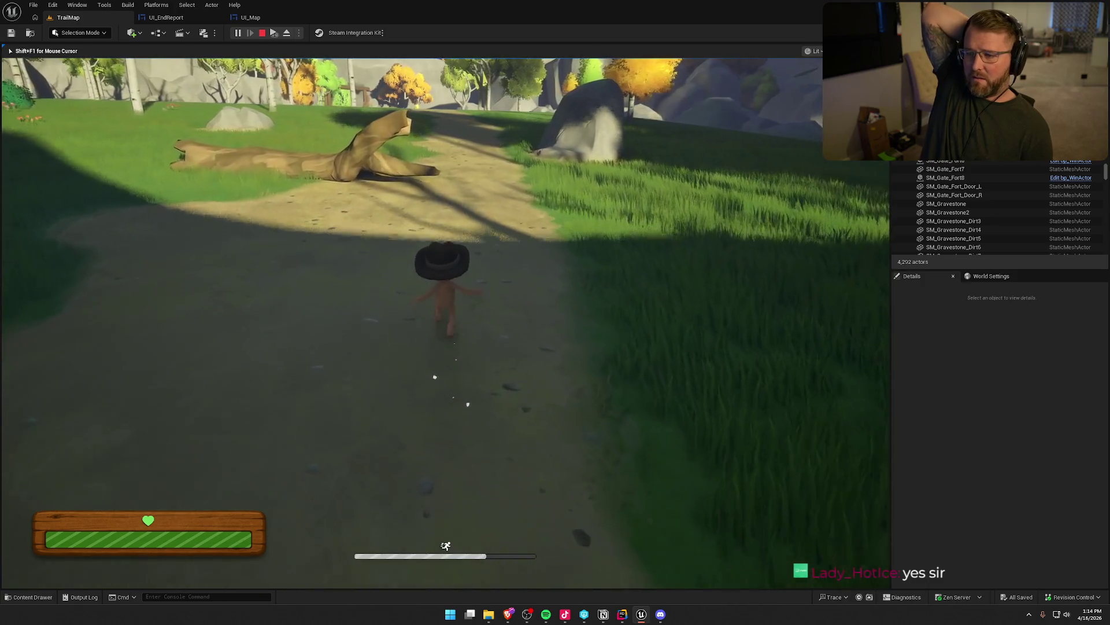
key("w")
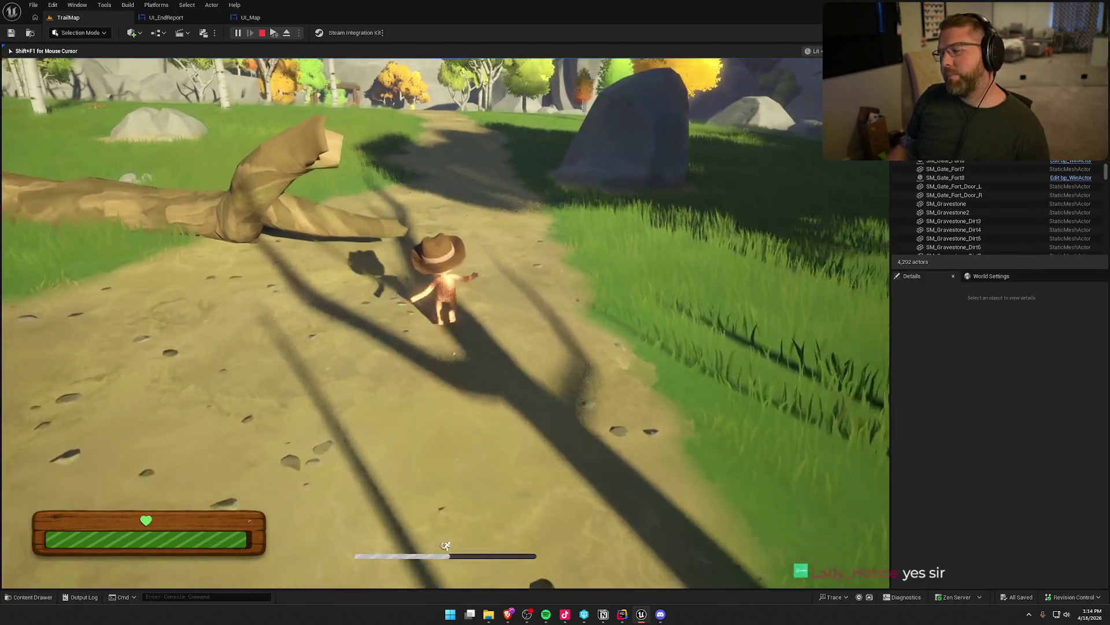
key("w")
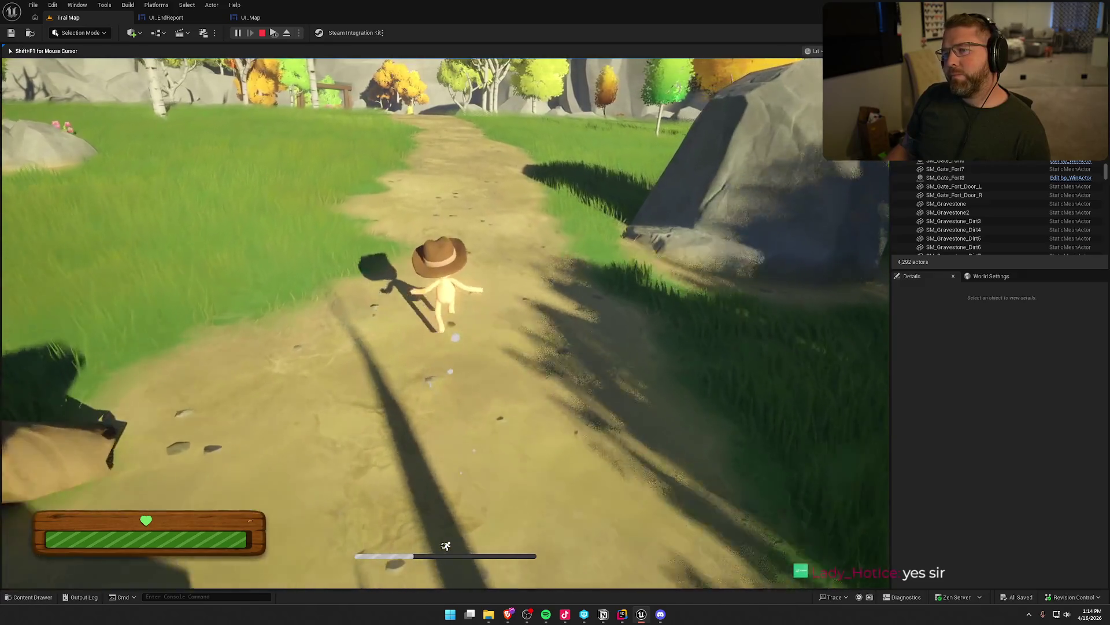
key("w")
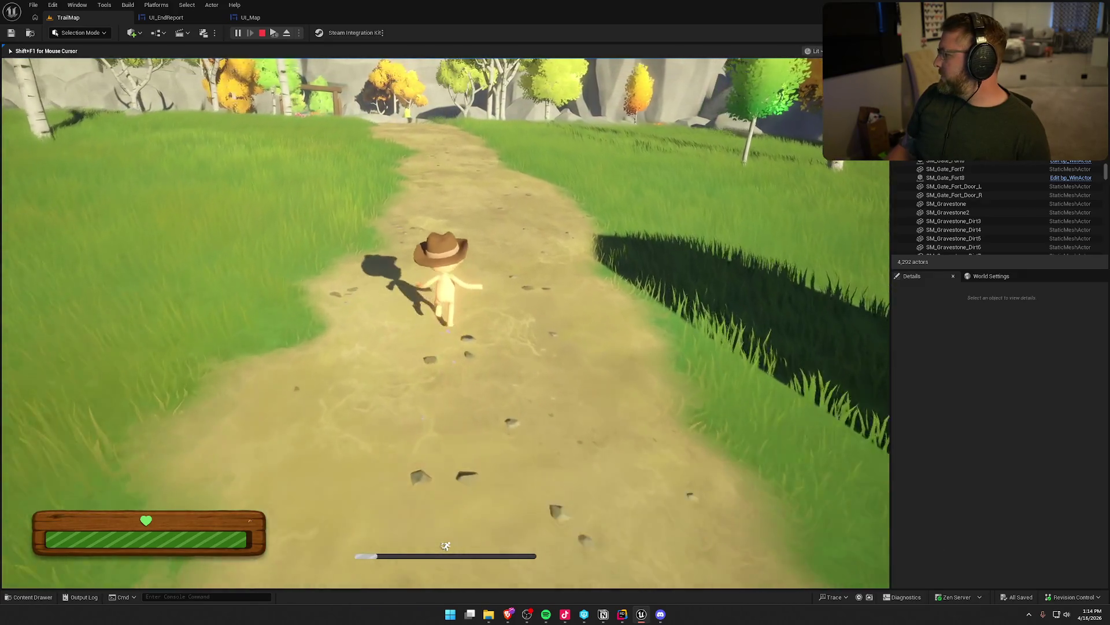
key("w")
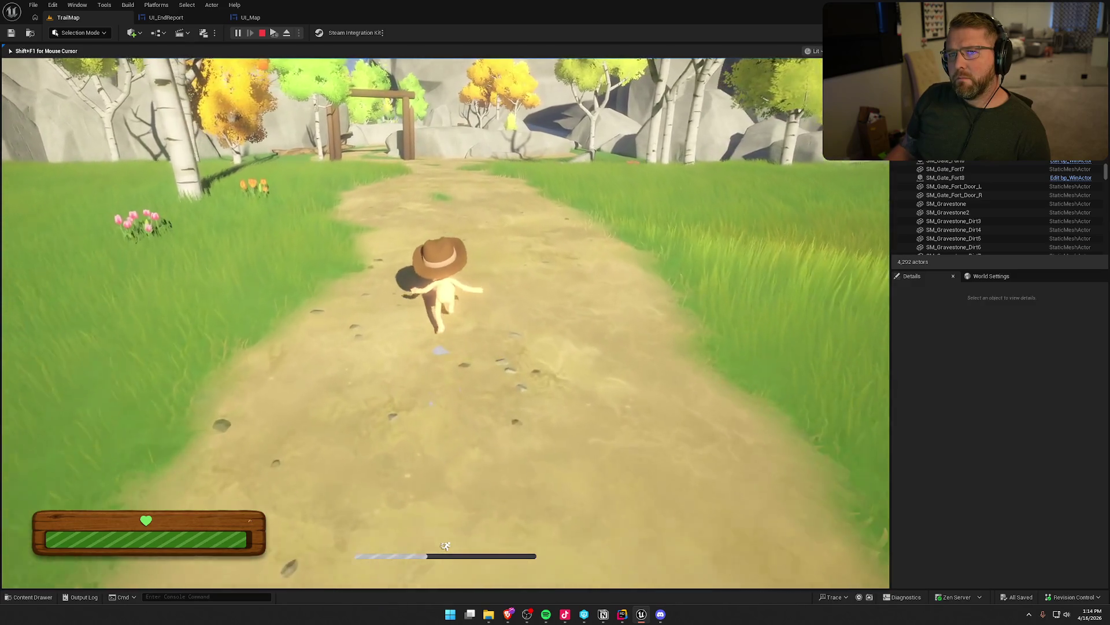
- Run through the gate posts to bring up the enlarged end-of-run parchment map
key("w")
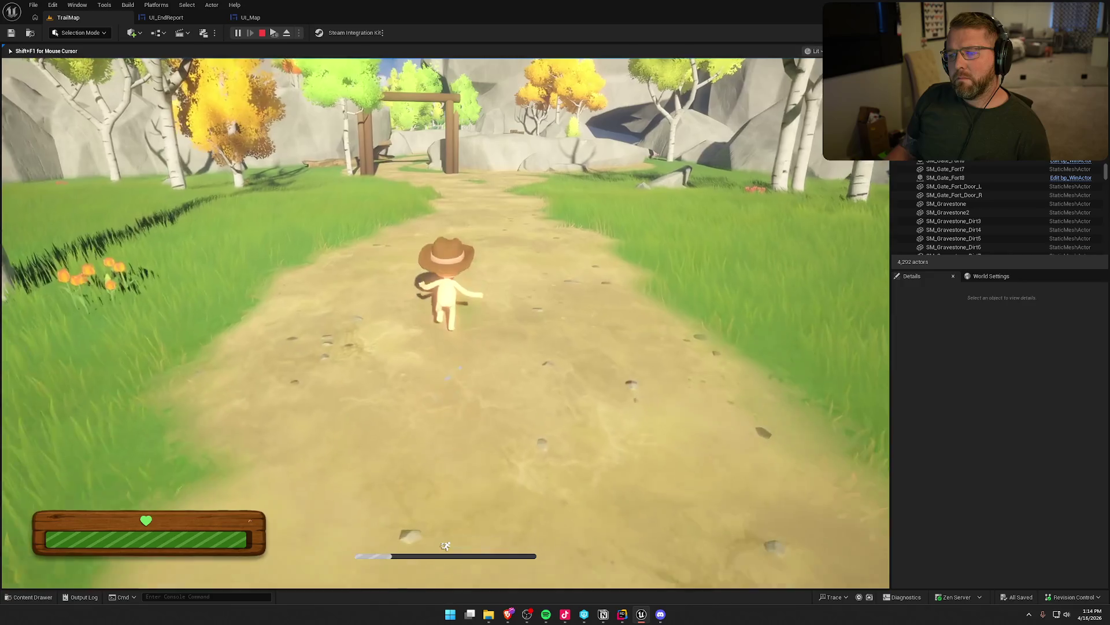
key("w")
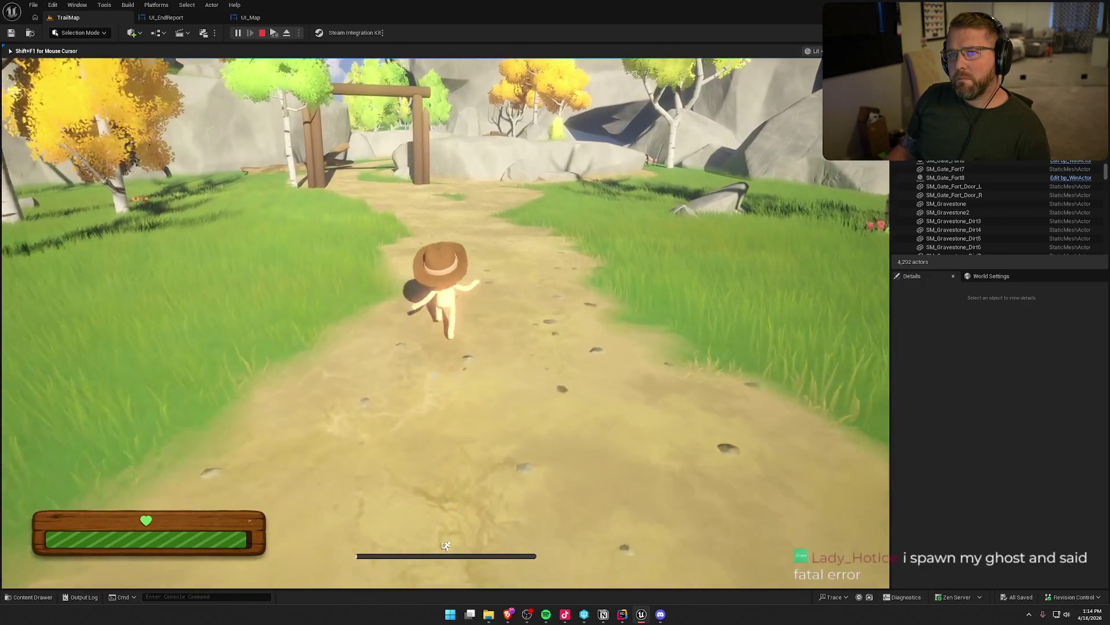
key("w")
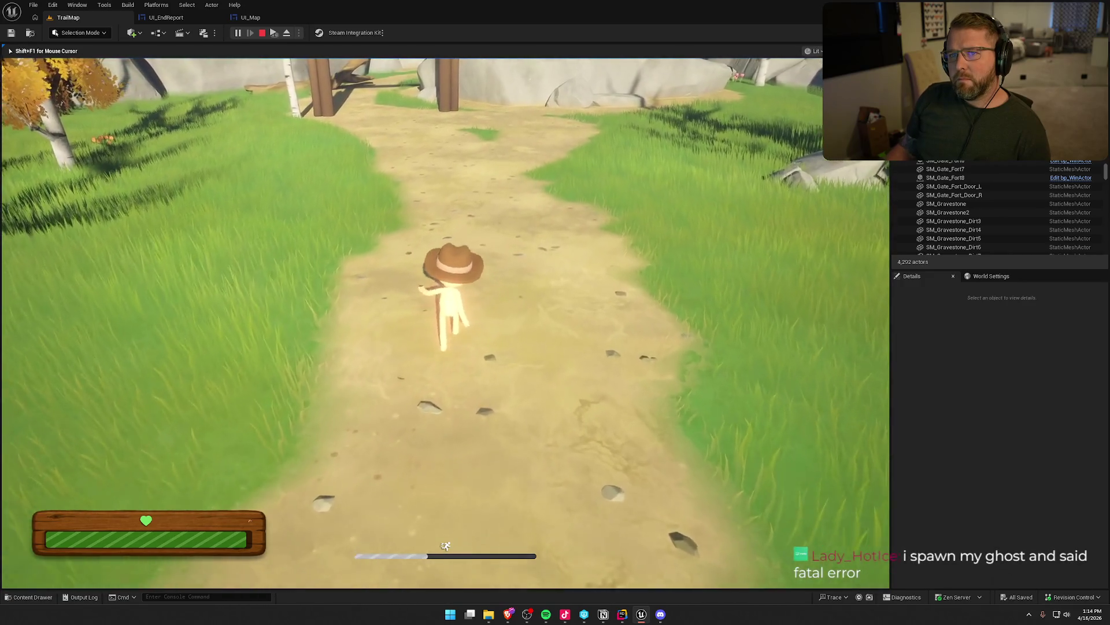
key("w")
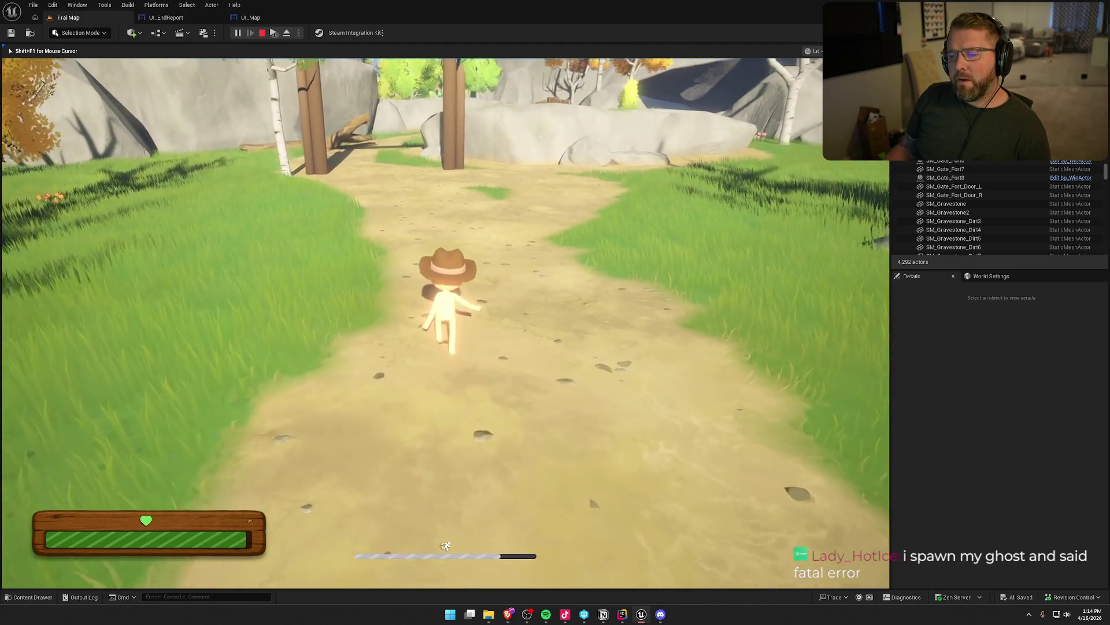
key("w")
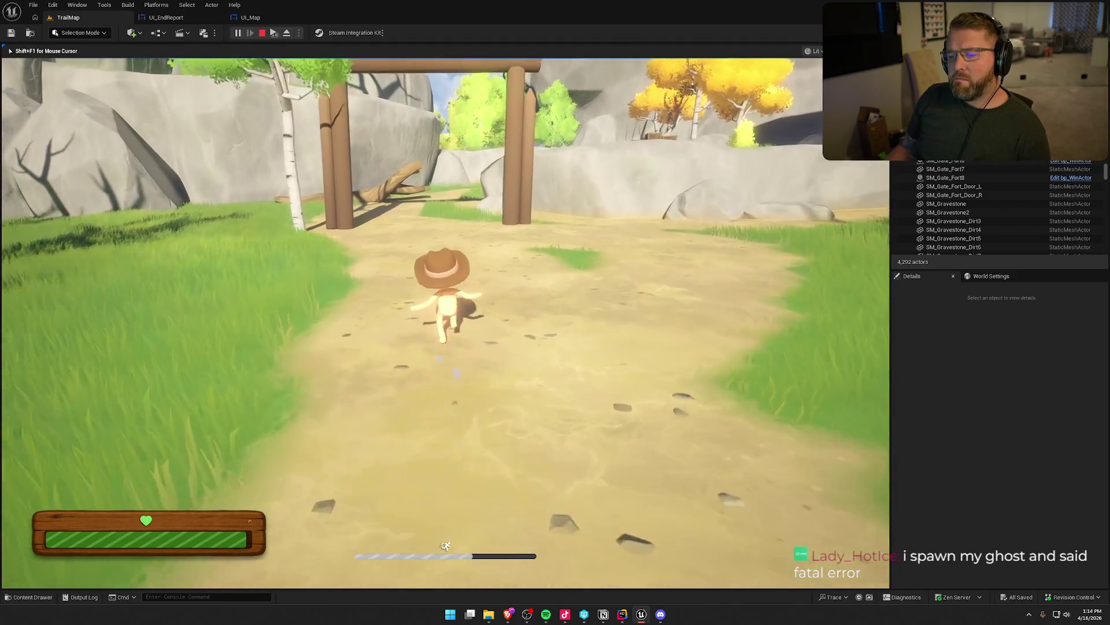
key("w")
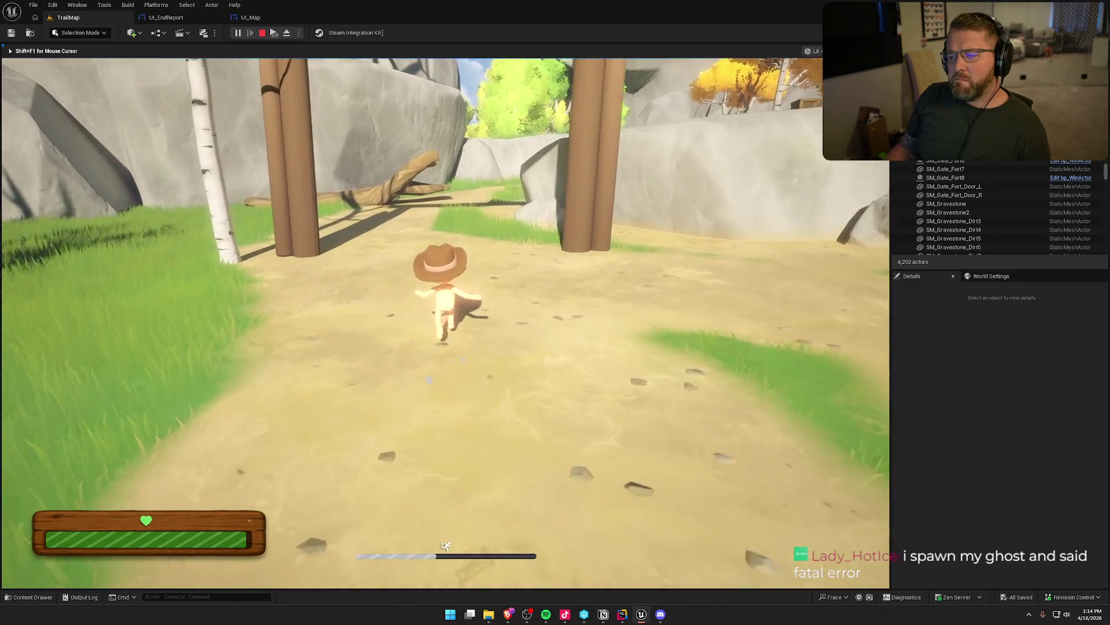
key("w")
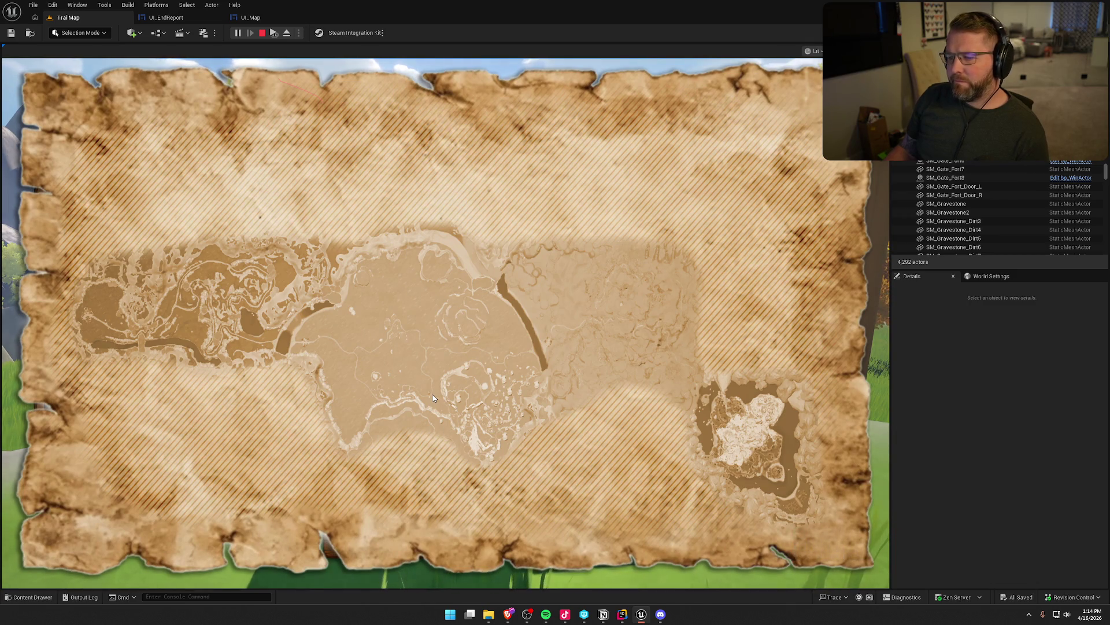
- Stop the playtest, make RouteMapWidget fill the whole UI_Map canvas, and save
key("Escape")
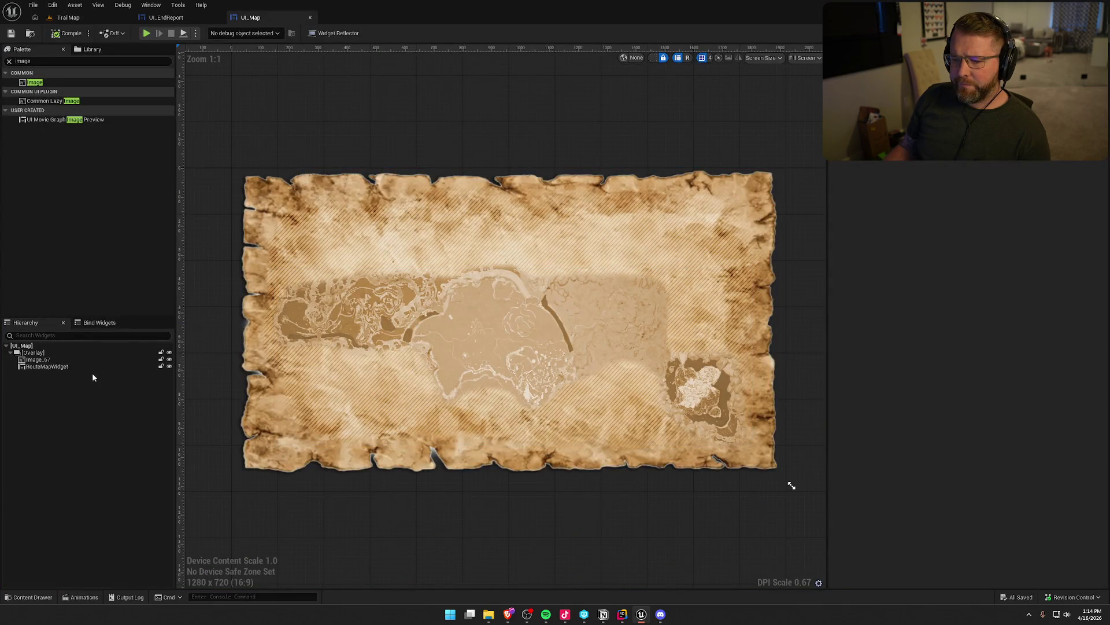
left_click(61, 366)
left_click(792, 485)
left_click(792, 486)
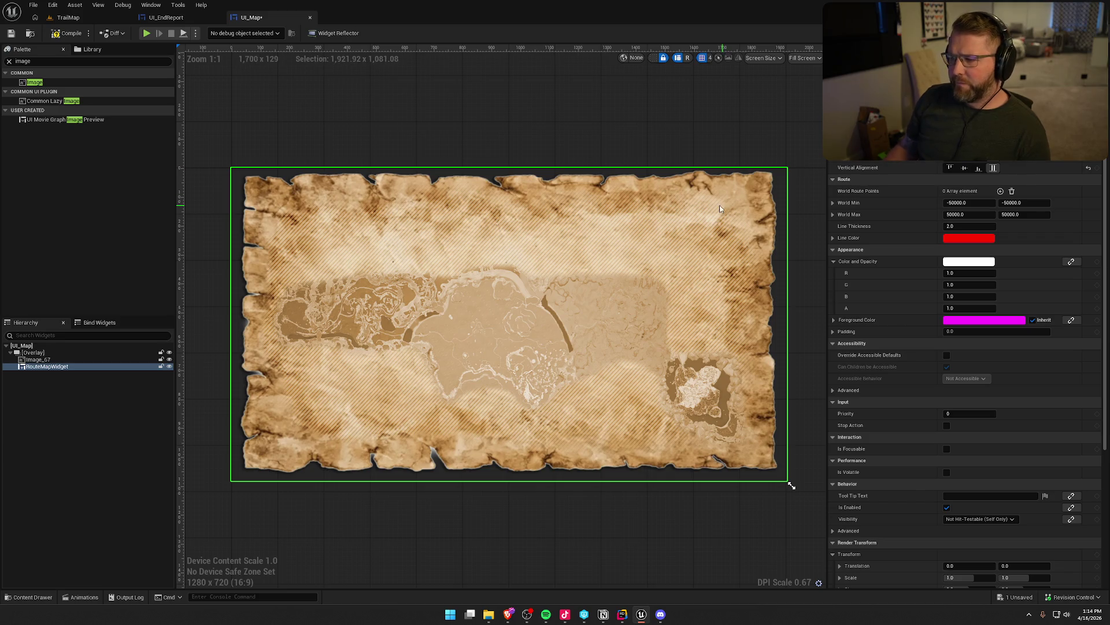
key("ctrl+s")
left_click(68, 17)
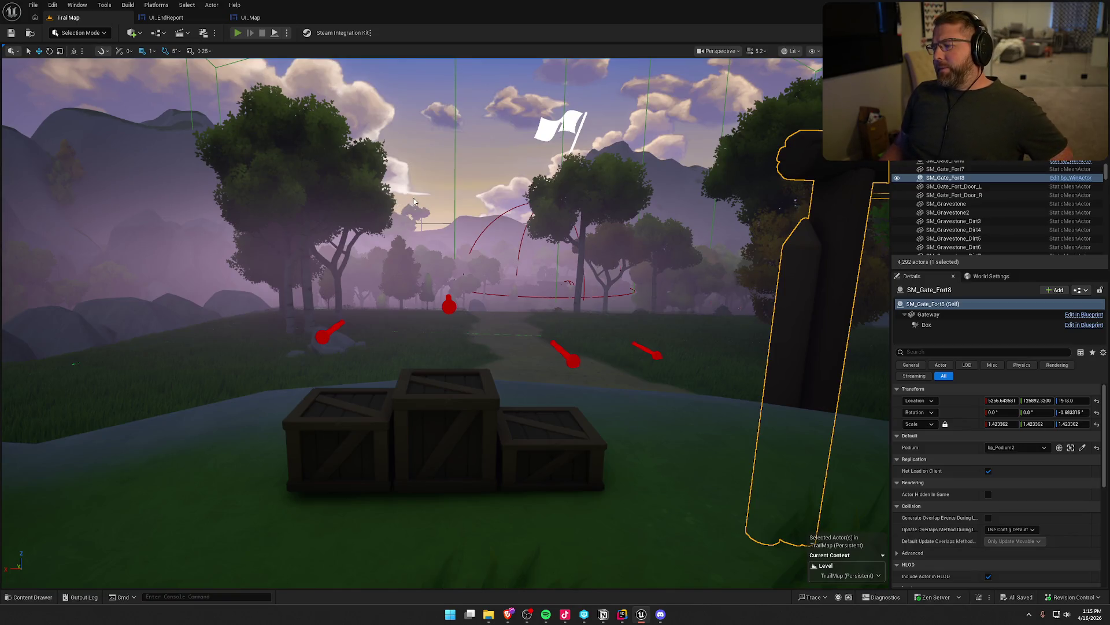
- Start a play test, drop the tutorial item, and run through the fort gate into Stumblewood Forest
key("alt+p")
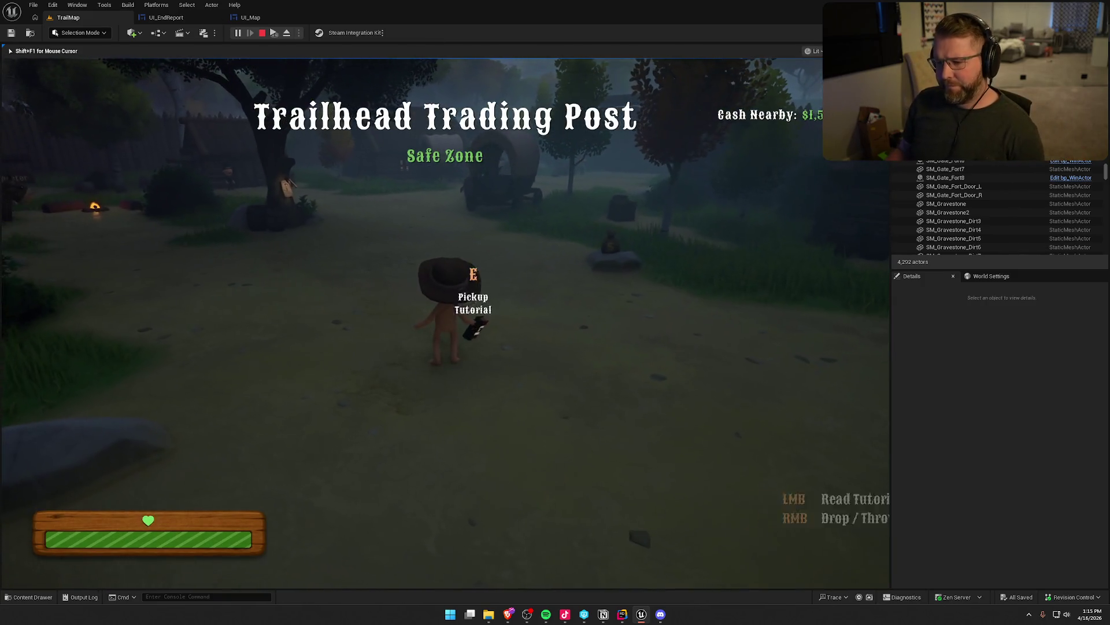
right_click(445, 312)
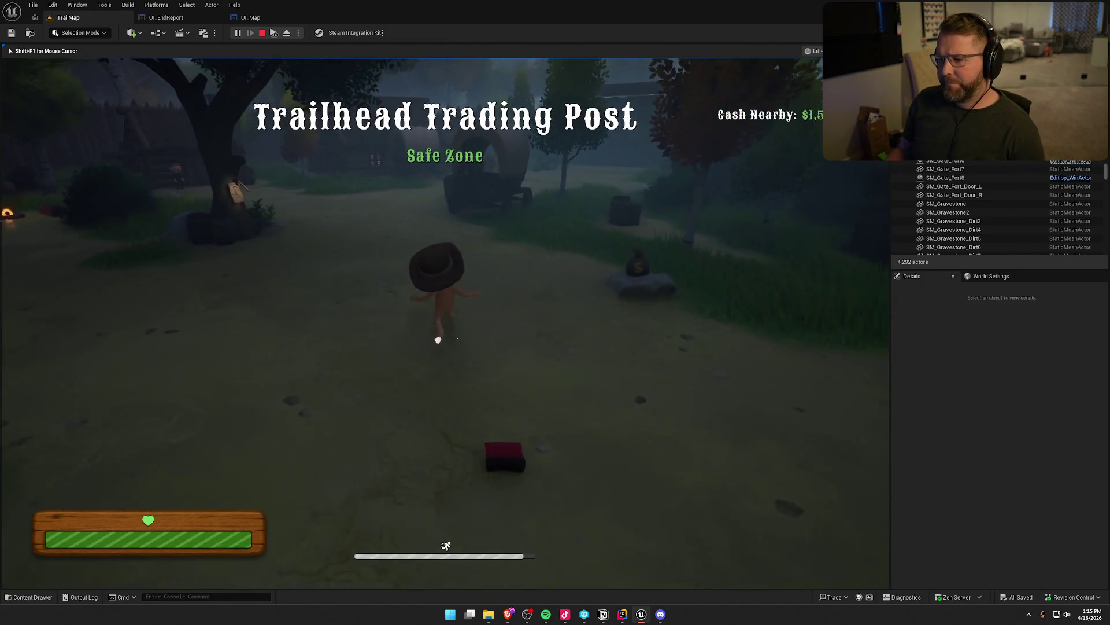
key("shift+w")
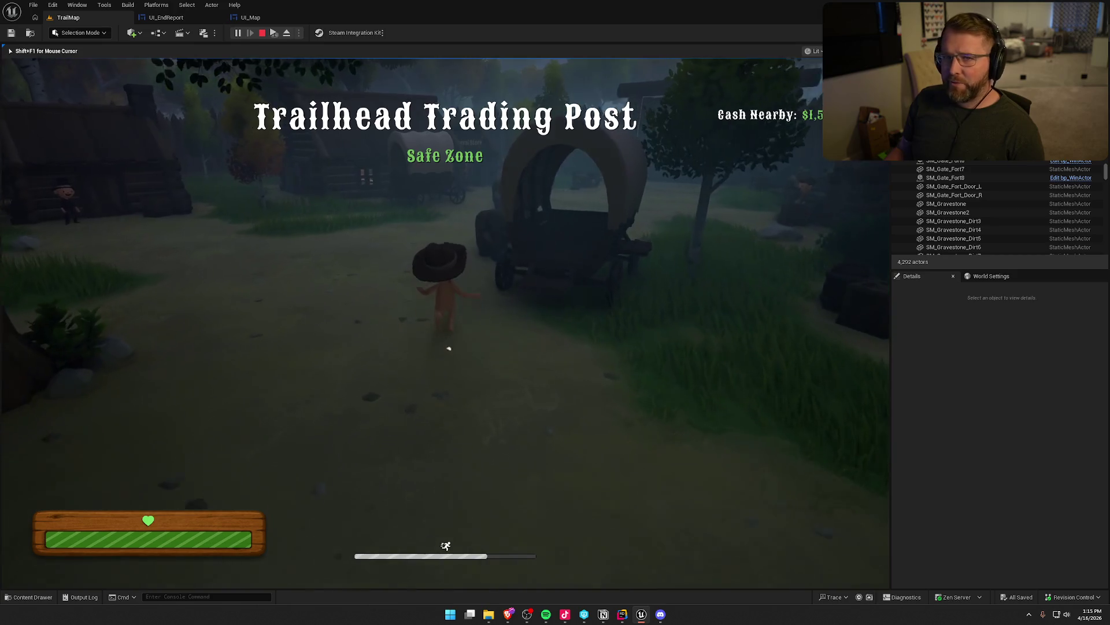
key("shift+w")
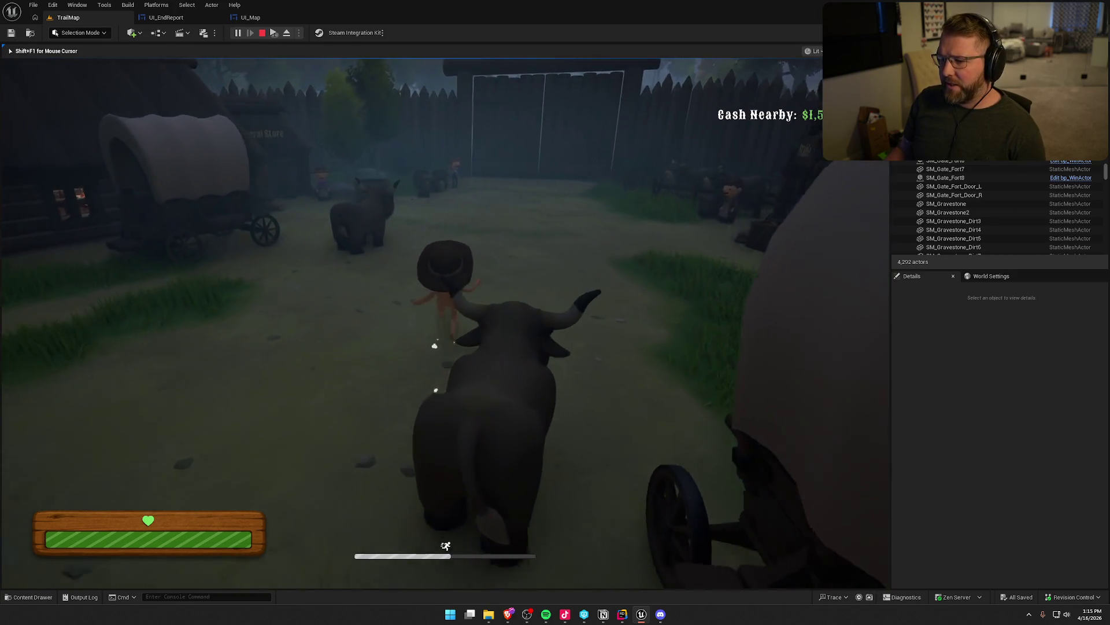
key("shift+w")
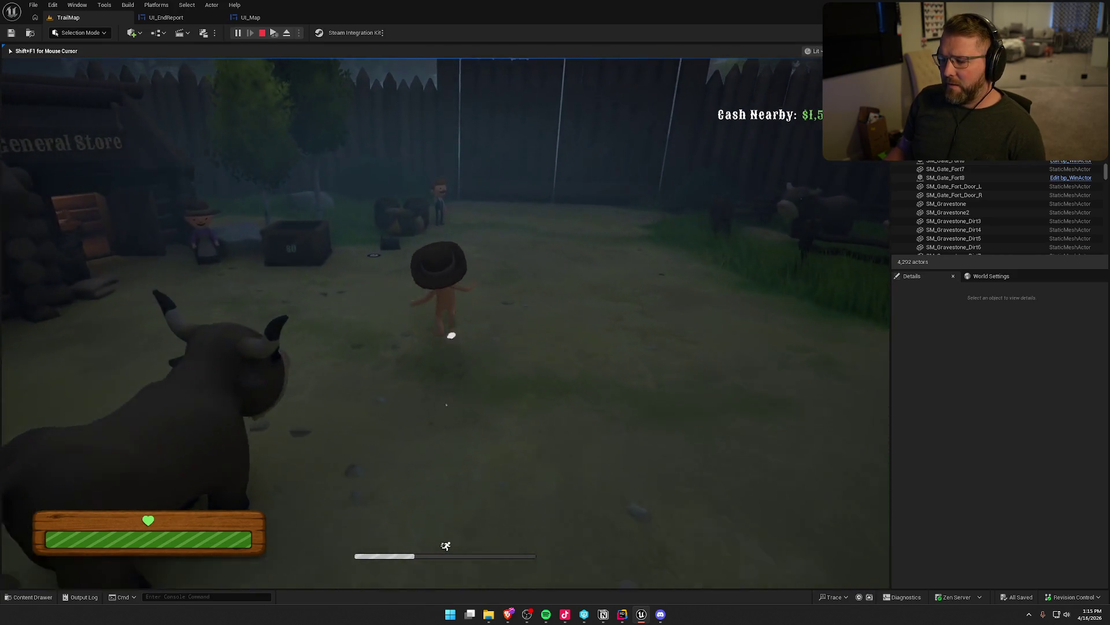
key("shift+w")
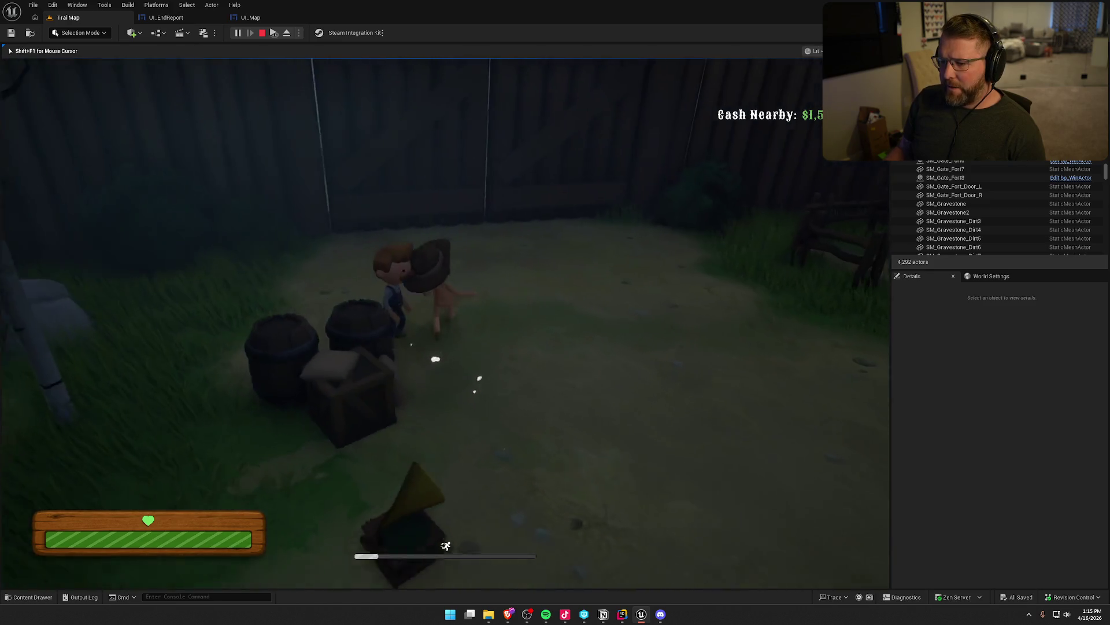
key("w")
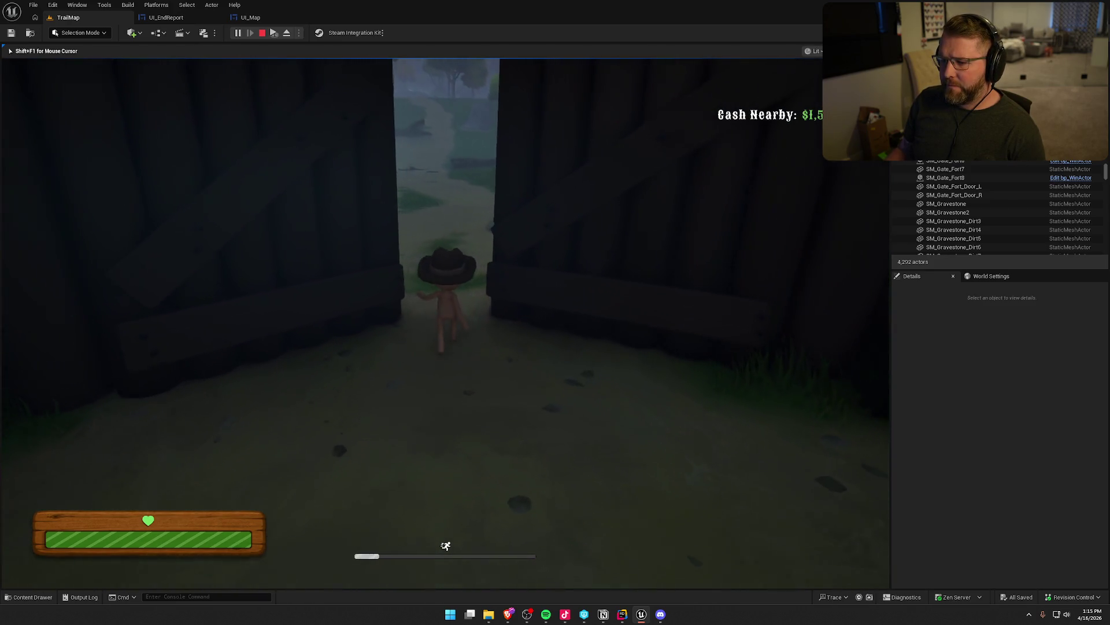
key("w")
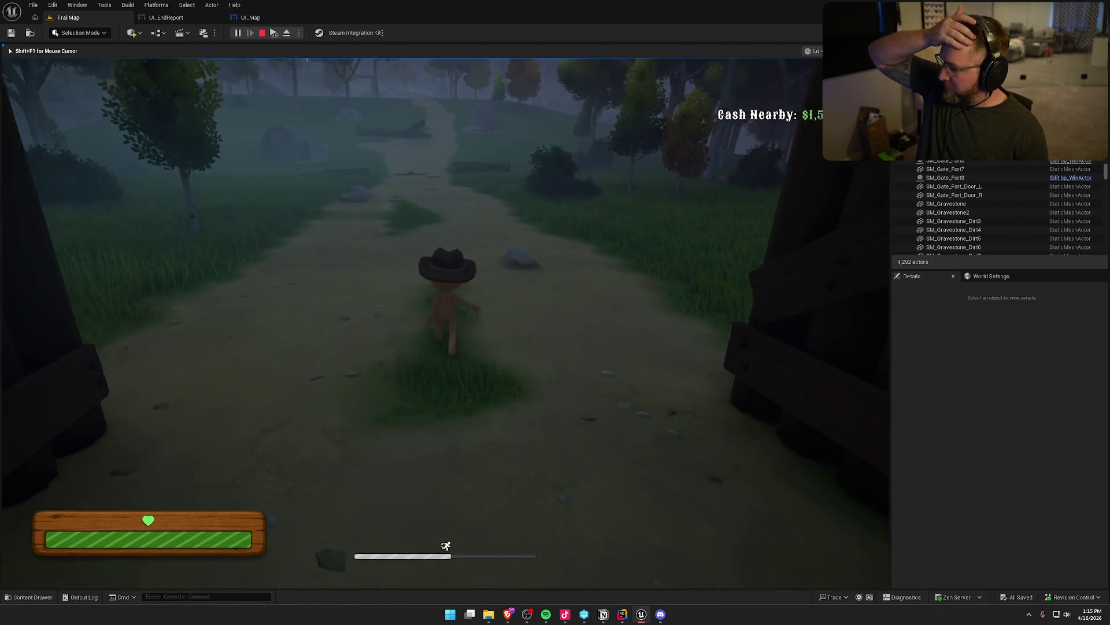
key("w")
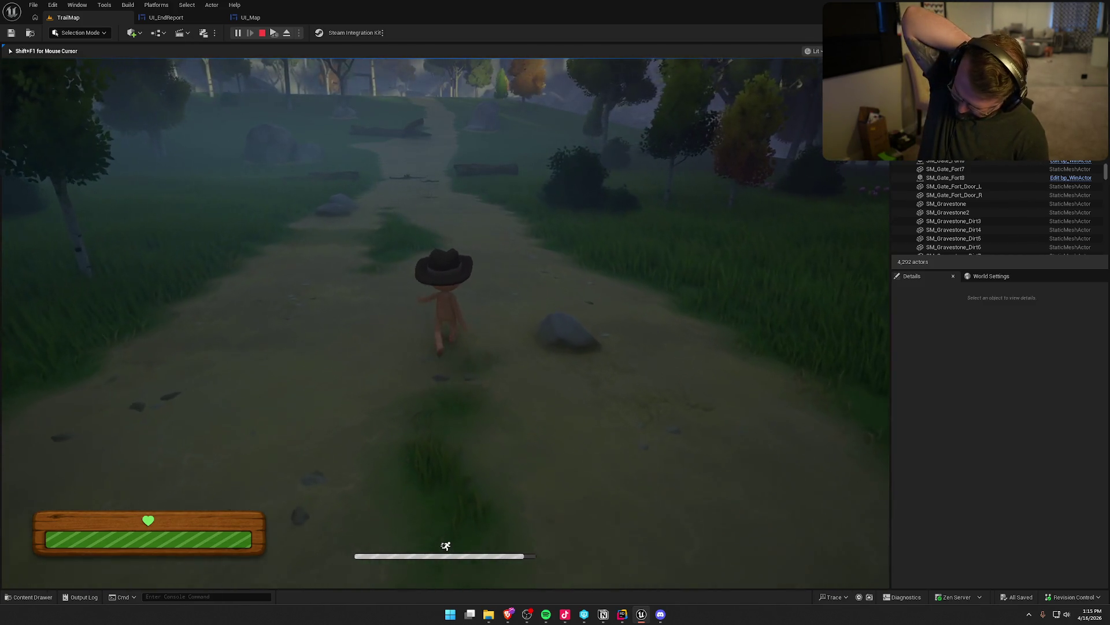
key("w")
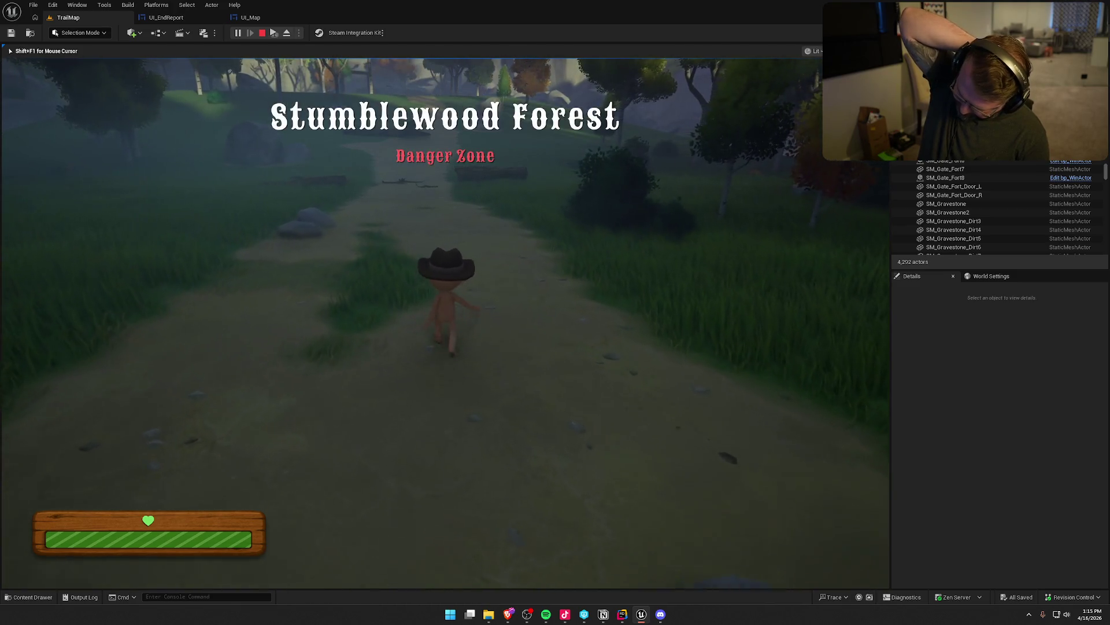
- Run up the forest path past the fallen log and big rock to the trail-end gate
key("shift+w")
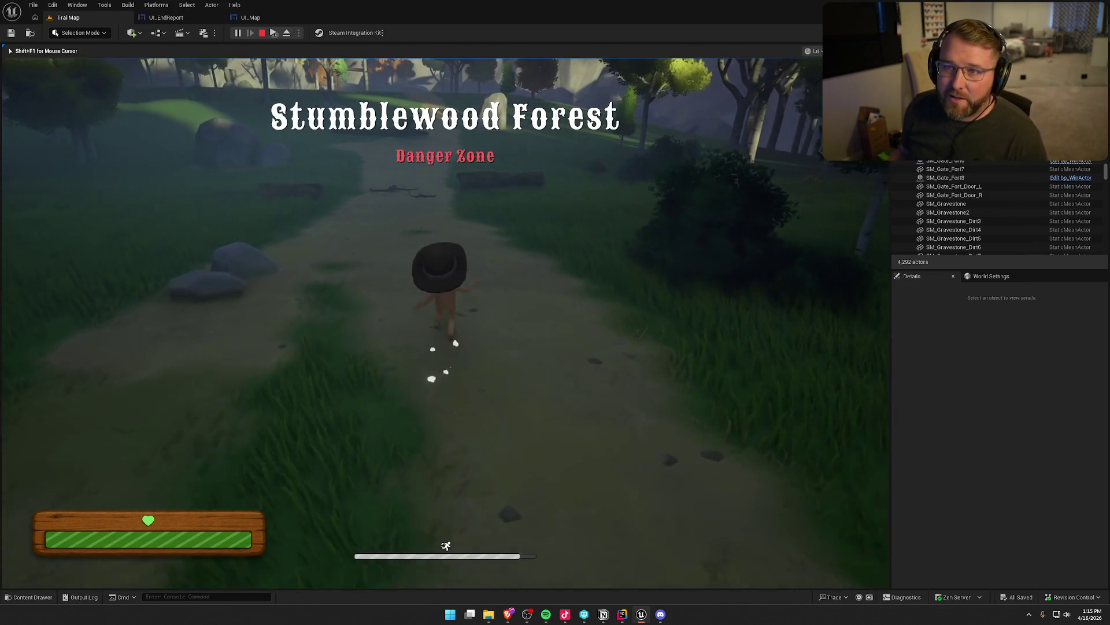
key("shift+w")
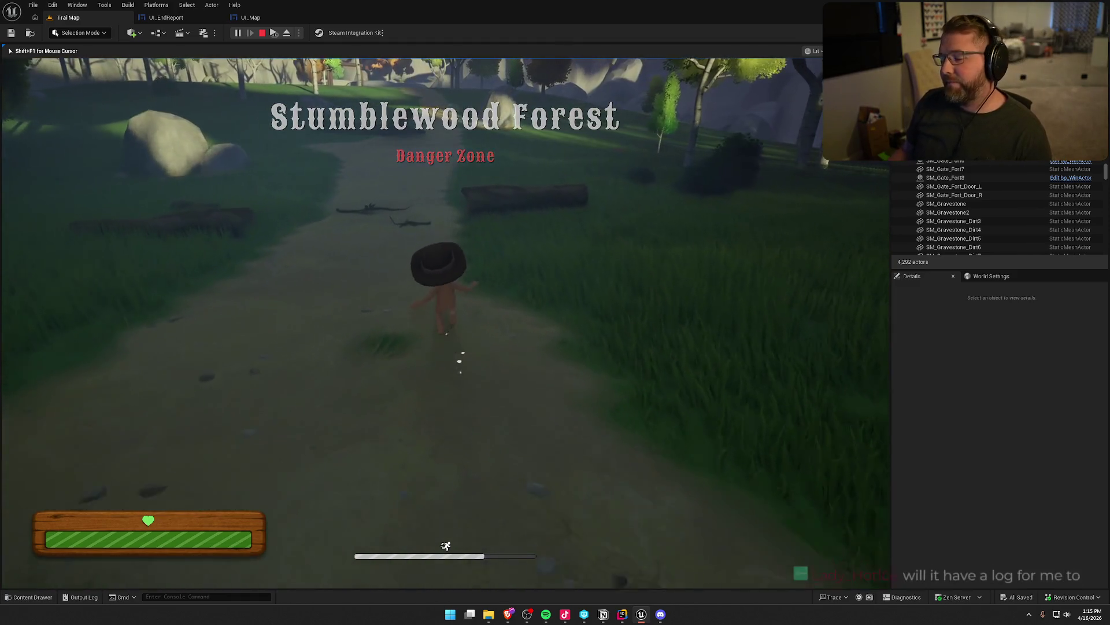
key("shift+w")
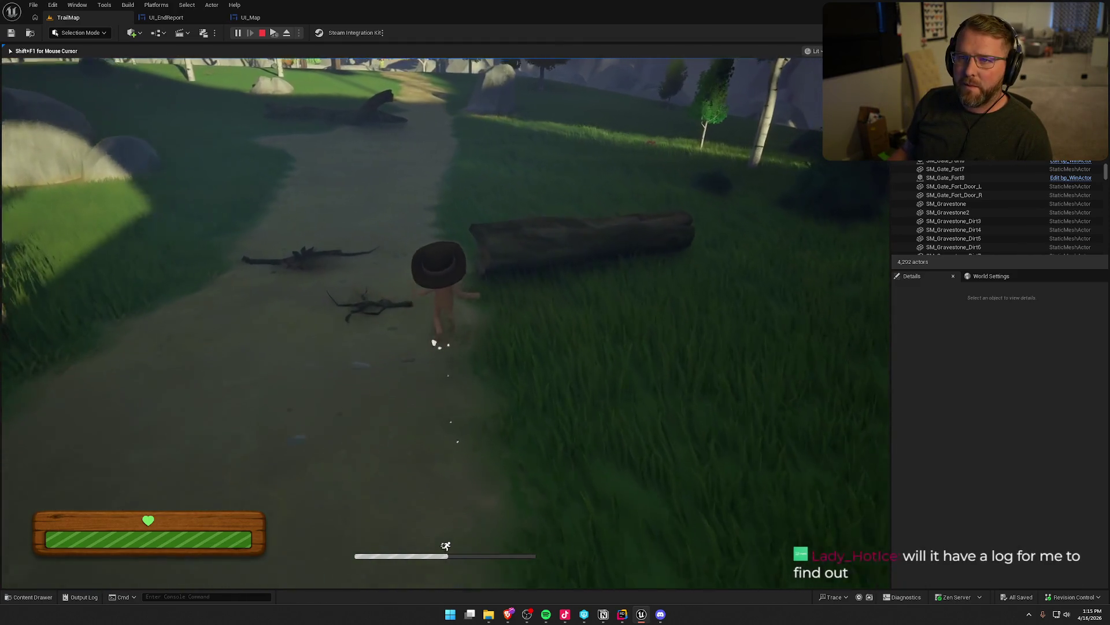
key("w")
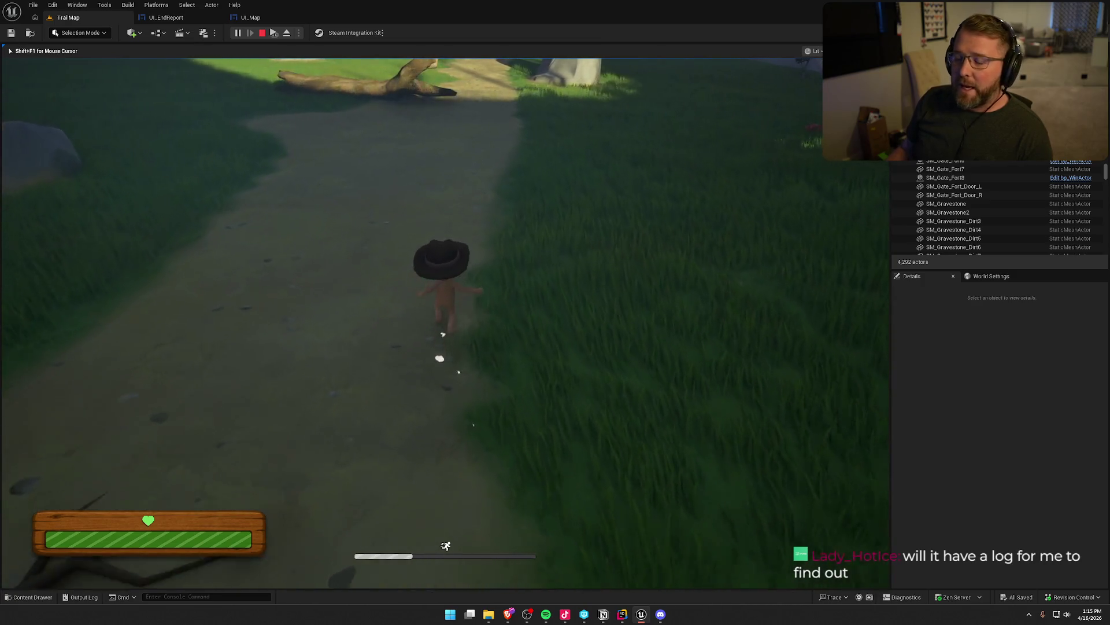
key("shift+w")
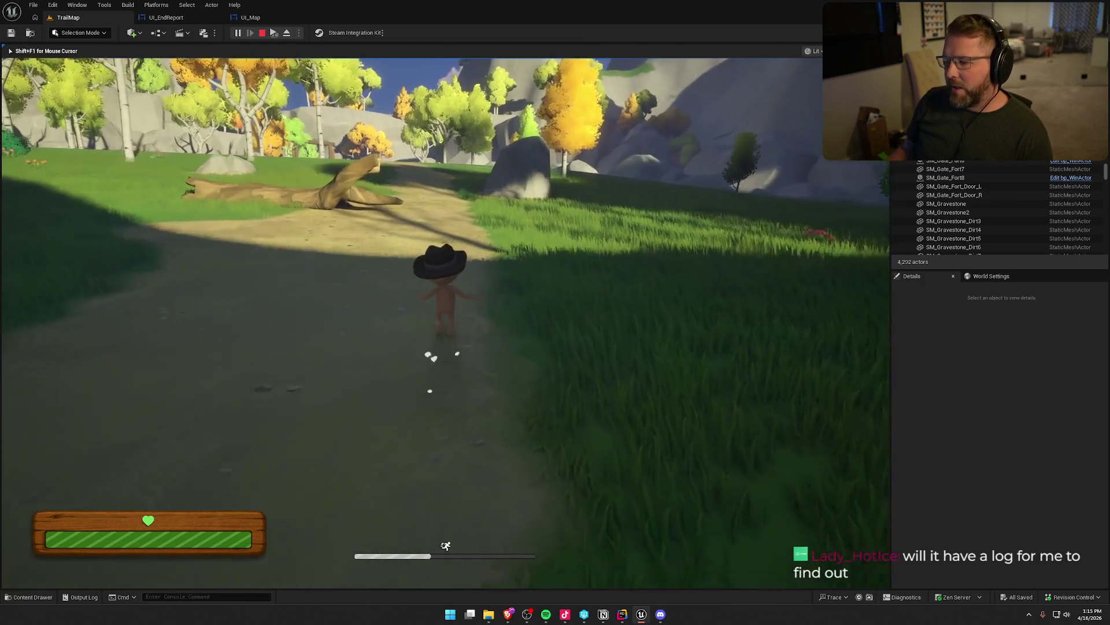
key("shift+w")
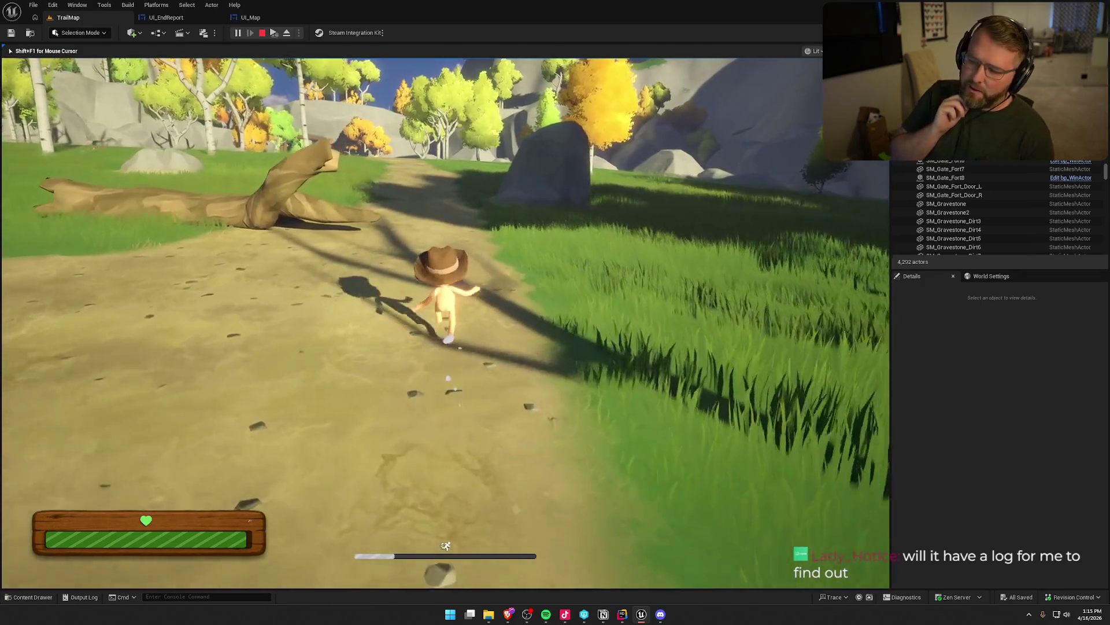
key("w")
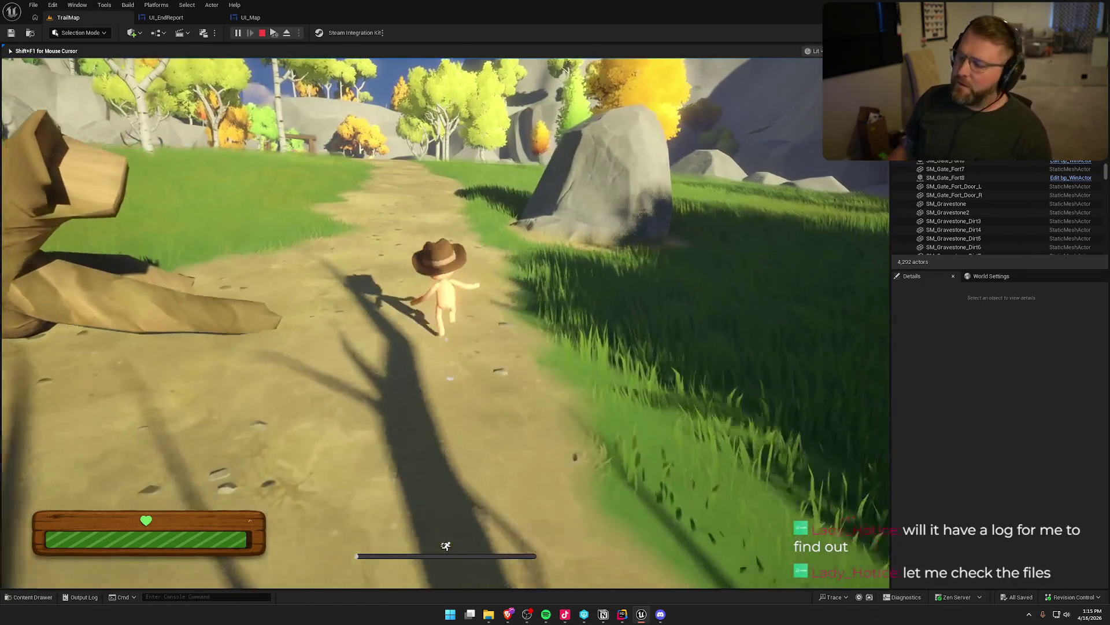
key("w")
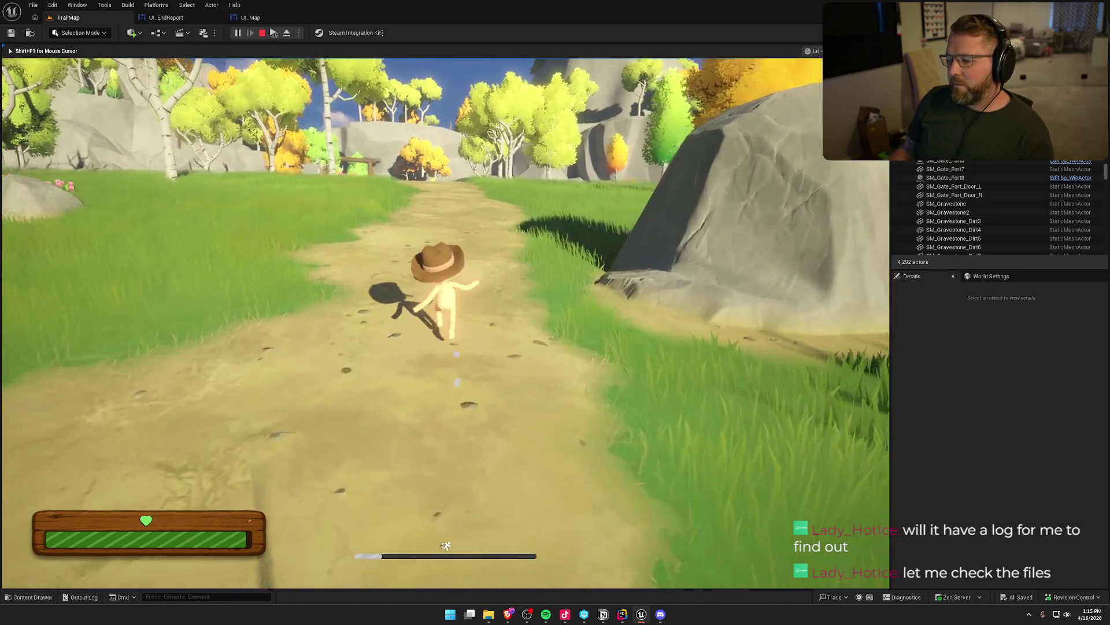
key("w")
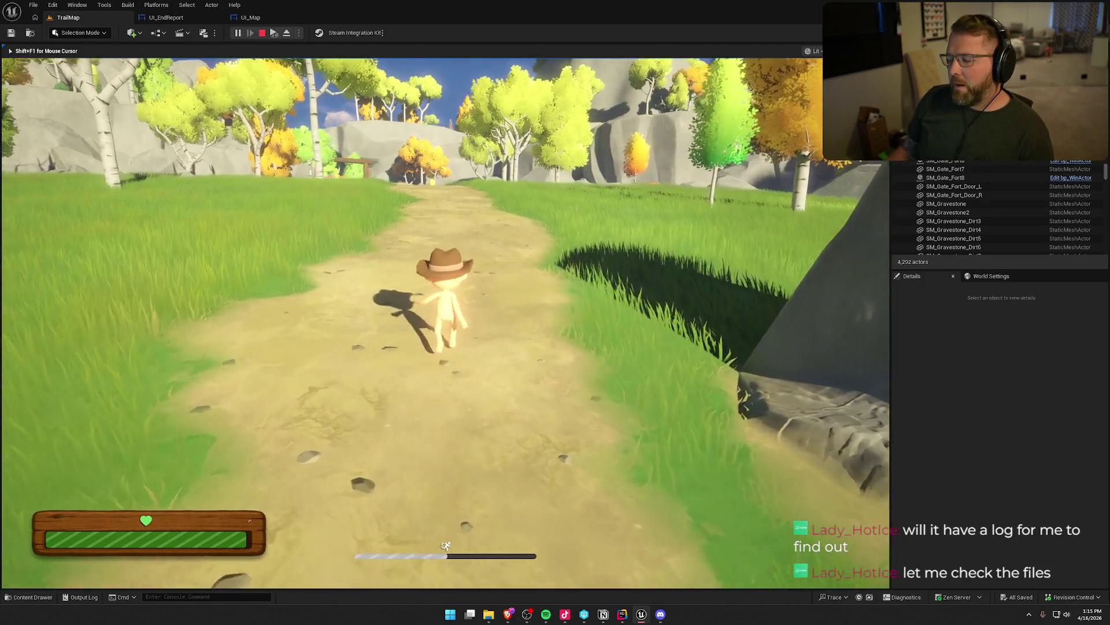
key("w")
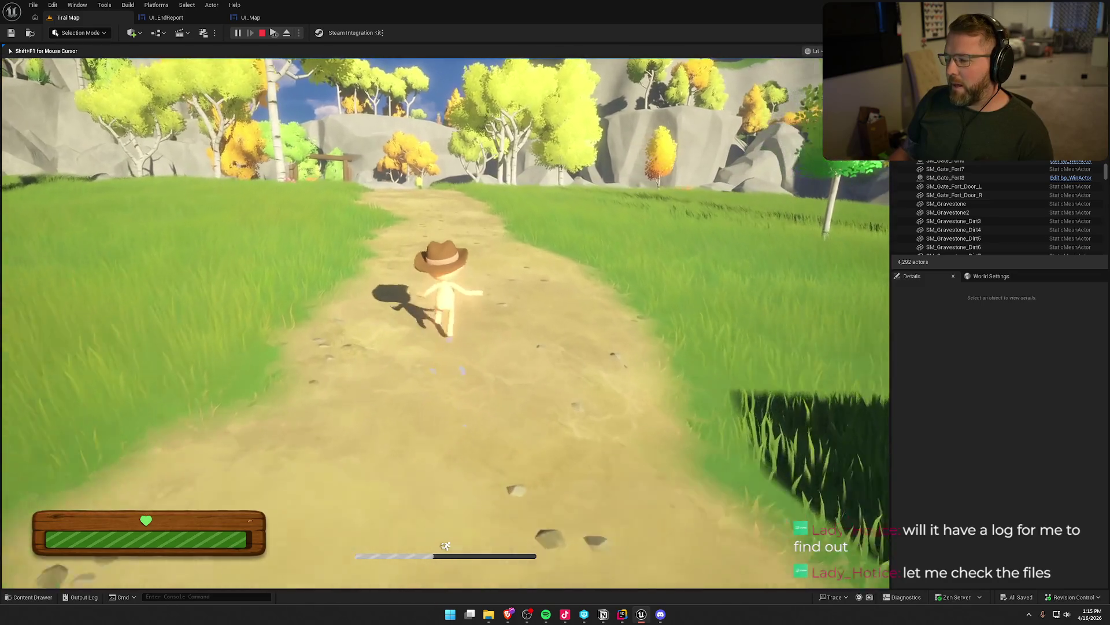
key("w")
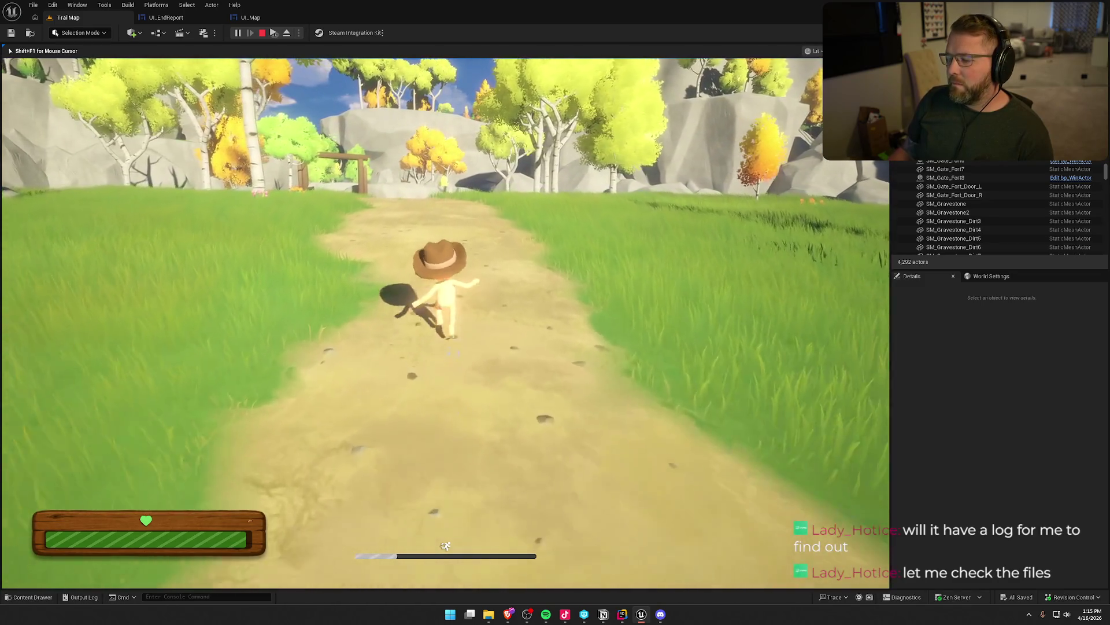
key("w")
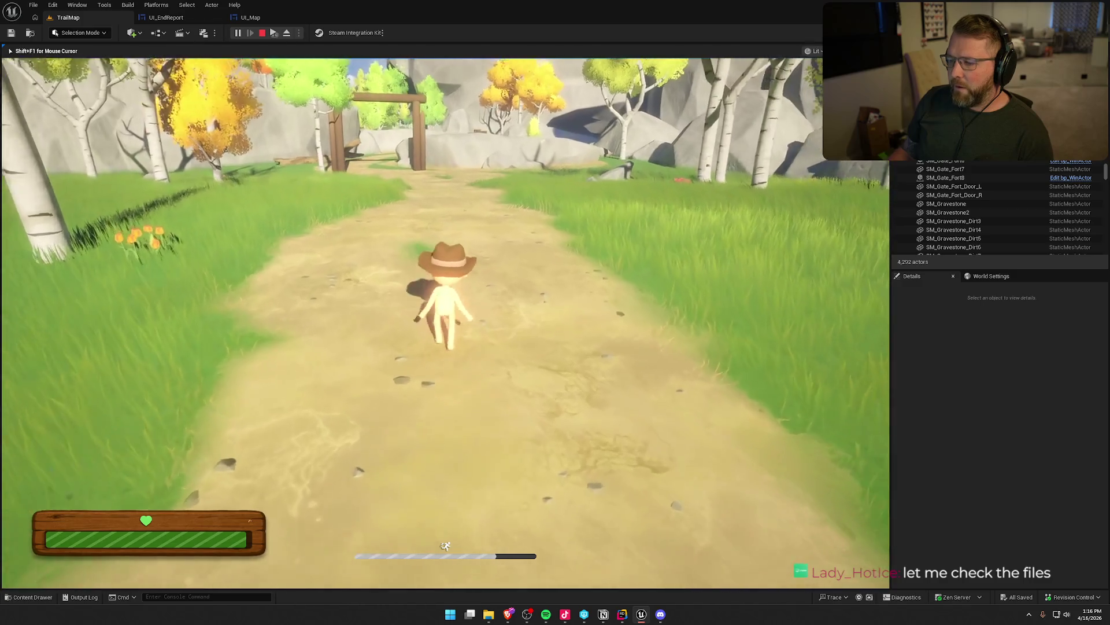
key("w")
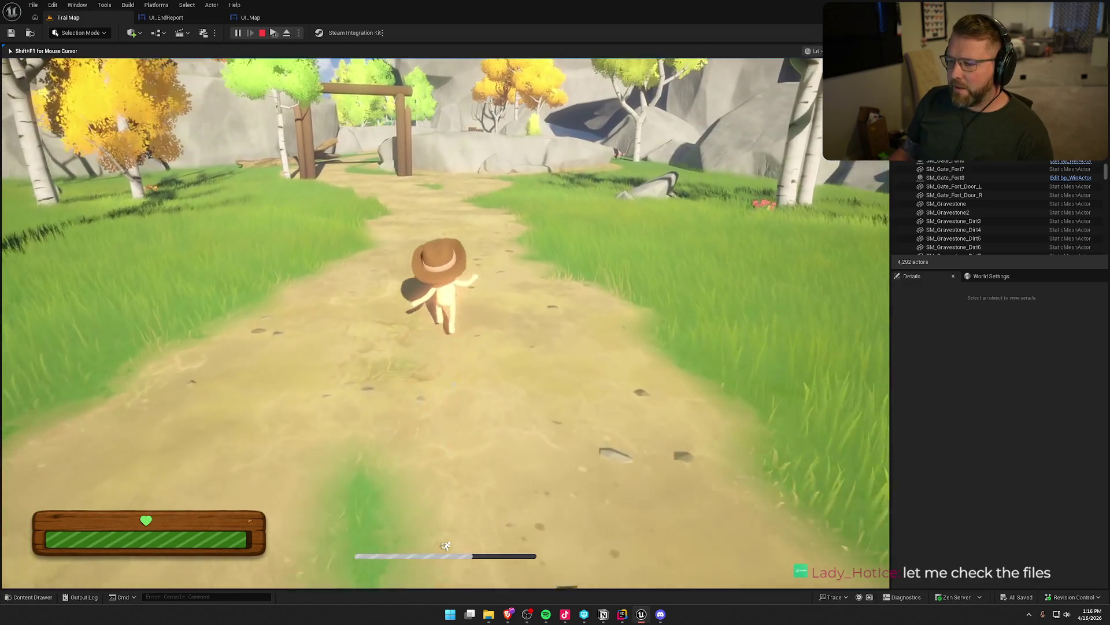
key("w")
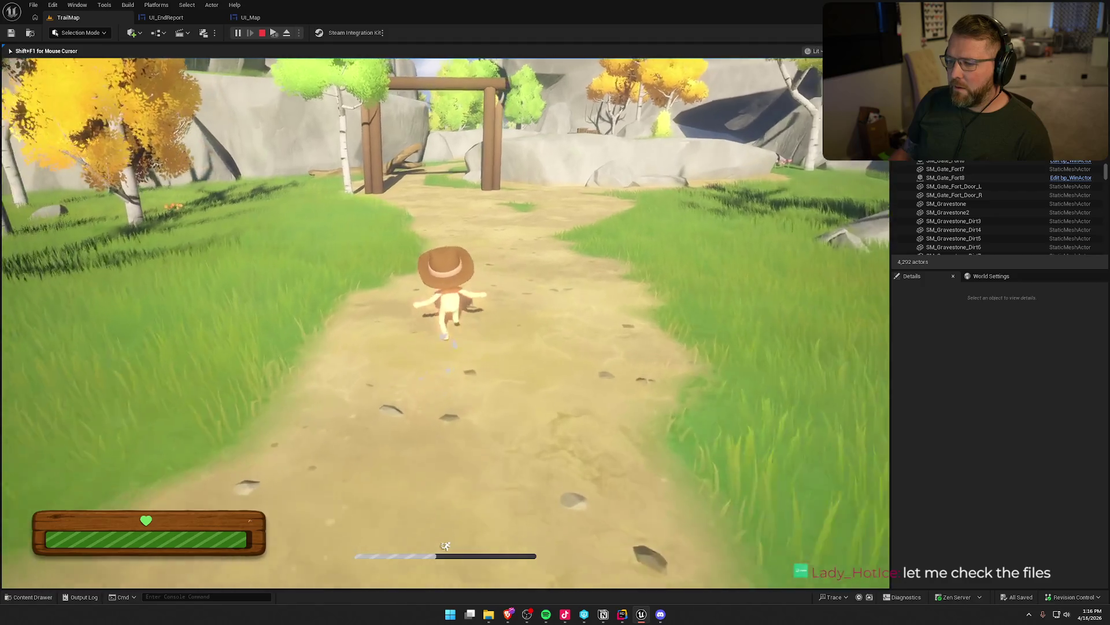
key("w")
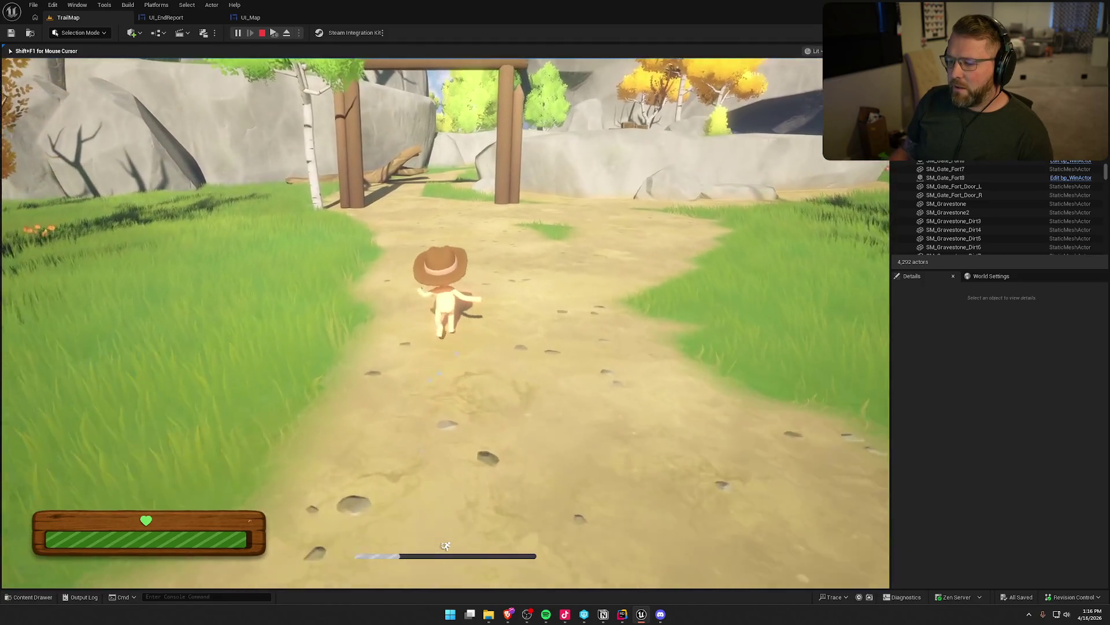
key("w")
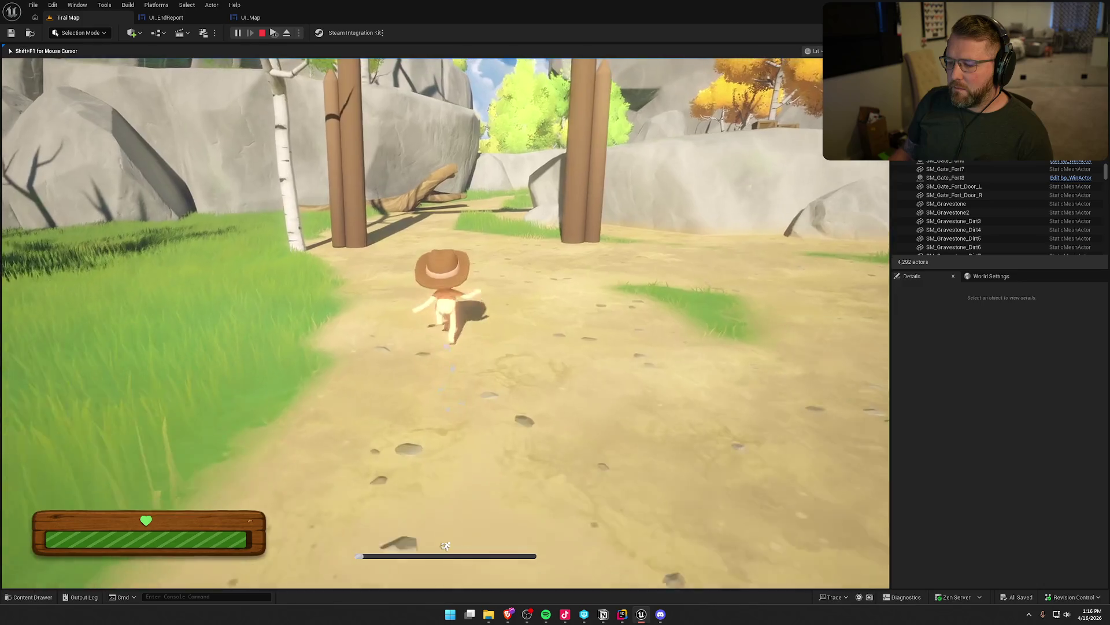
key("w")
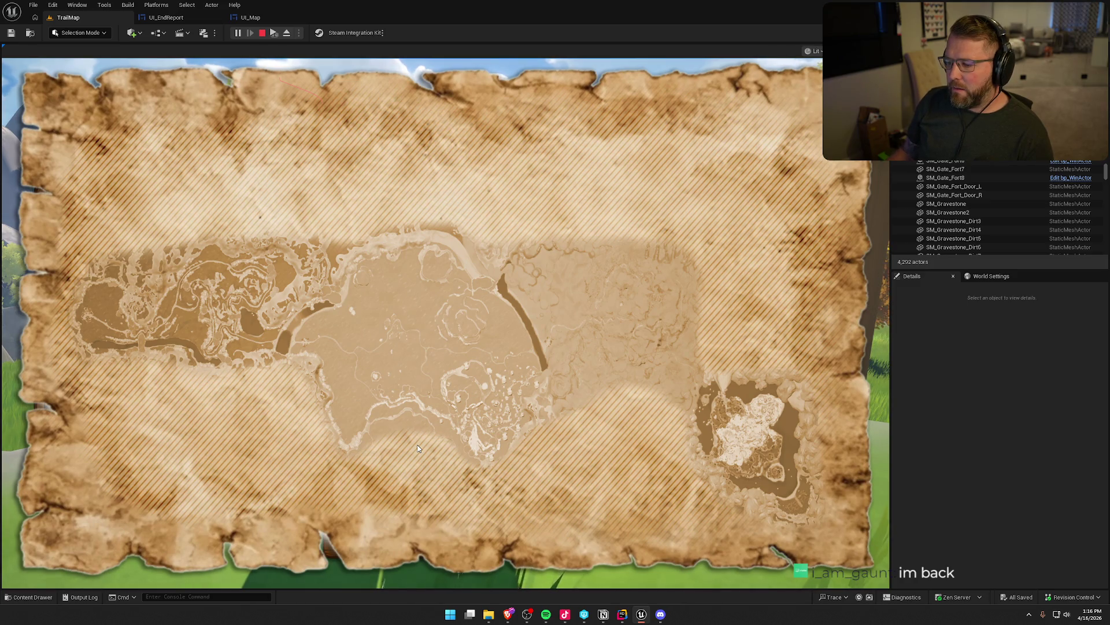
- Stop the test run and bring up the UI_EndReport widget design
key("Escape")
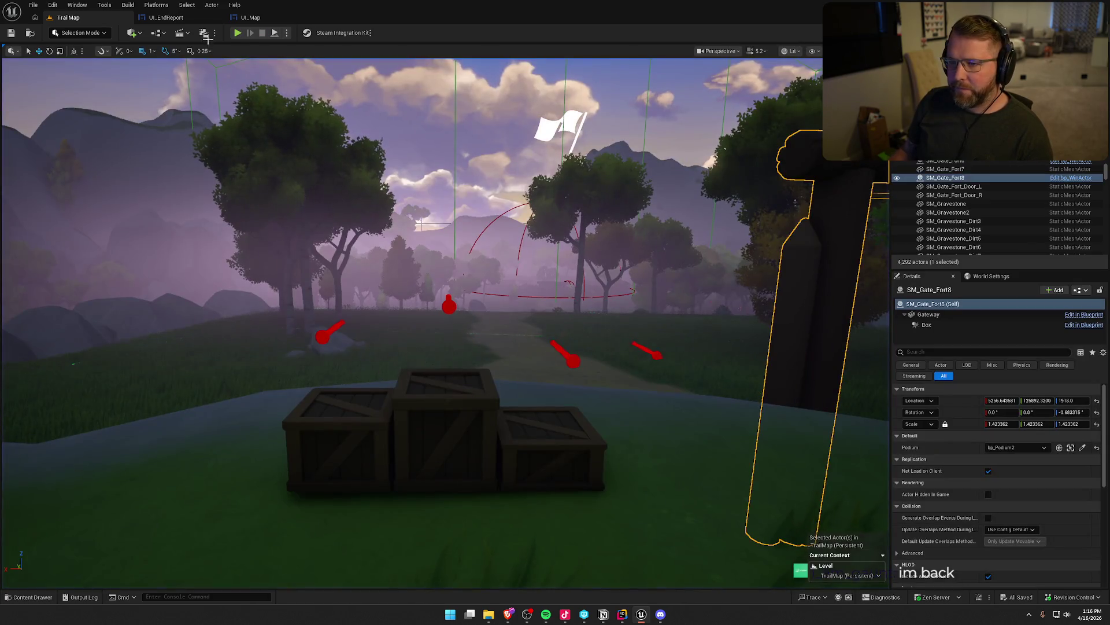
left_click(166, 17)
left_click(250, 17)
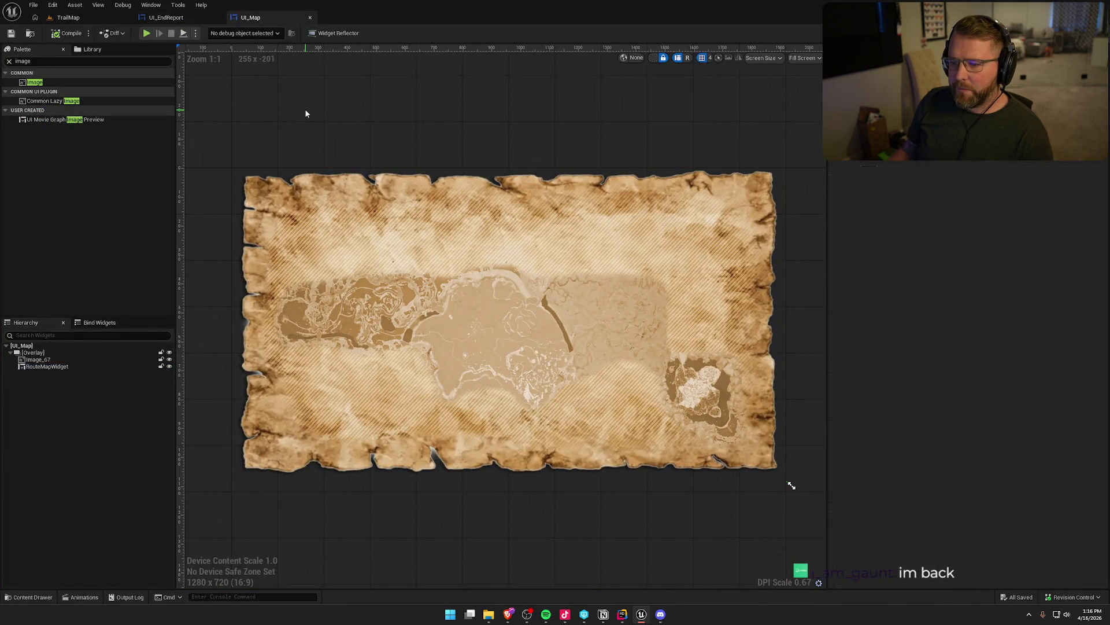
left_click(164, 19)
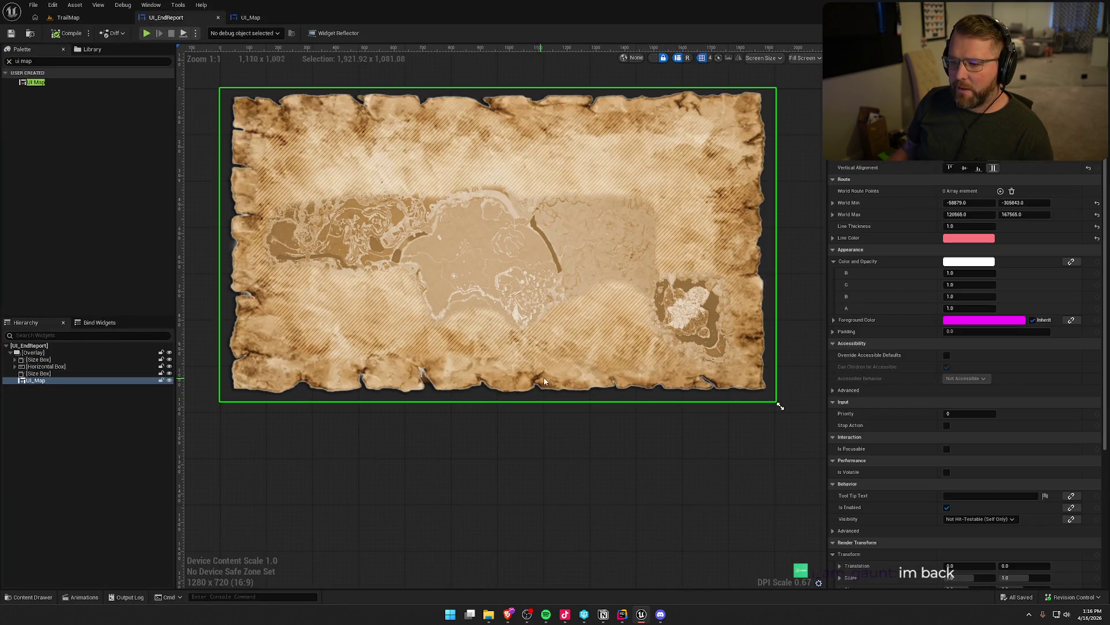
left_click(69, 18)
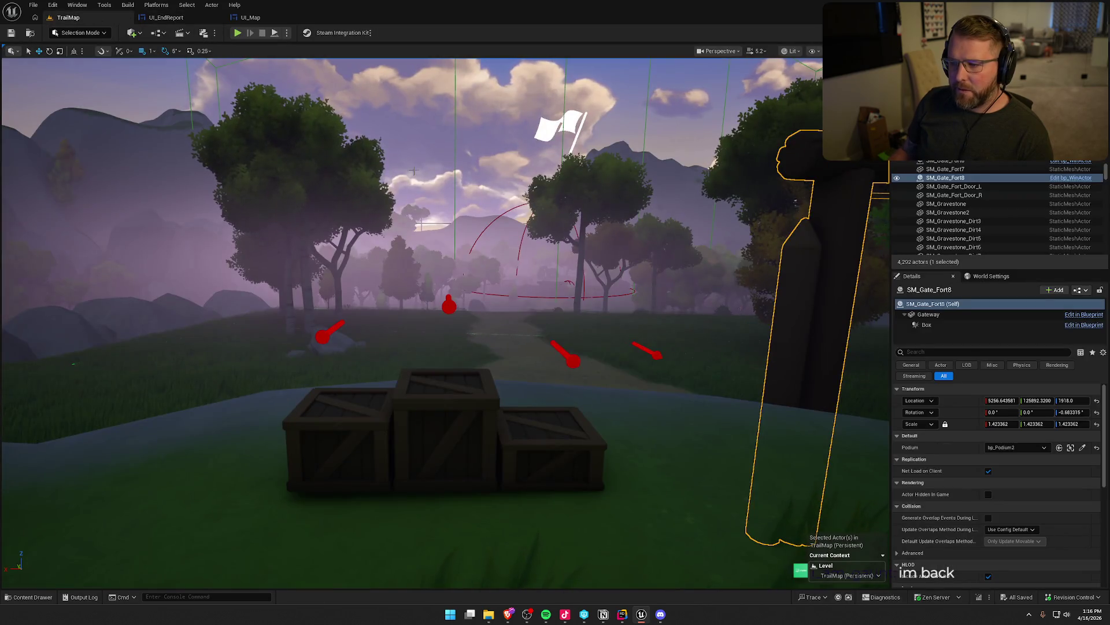
left_click(166, 18)
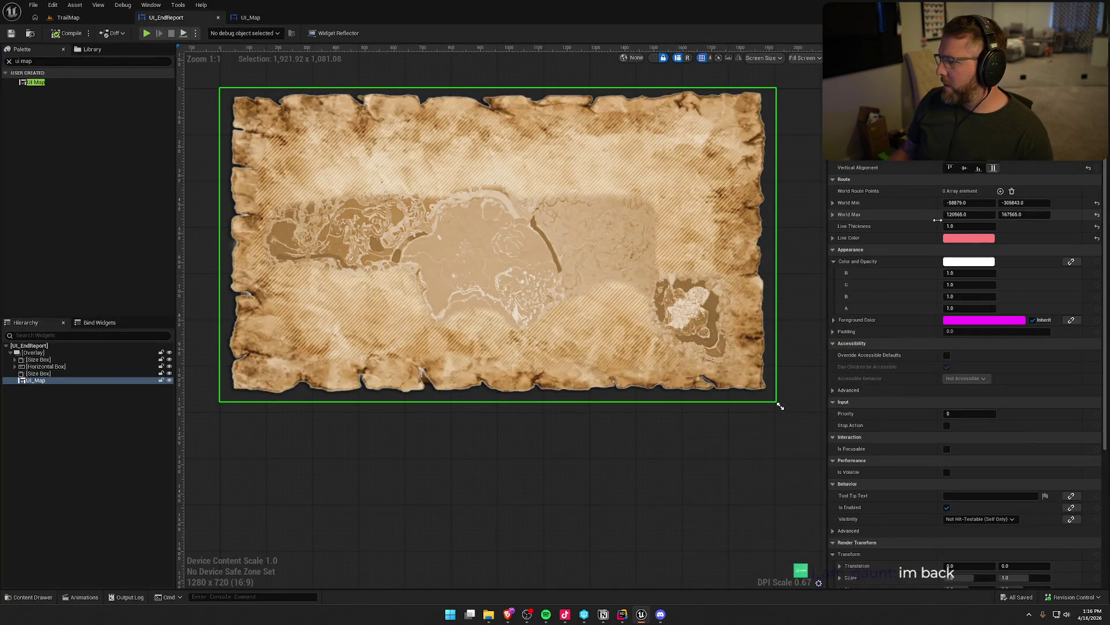
- Reset the map's World Min to default and start a new play test from TrailMap
left_click(1097, 203)
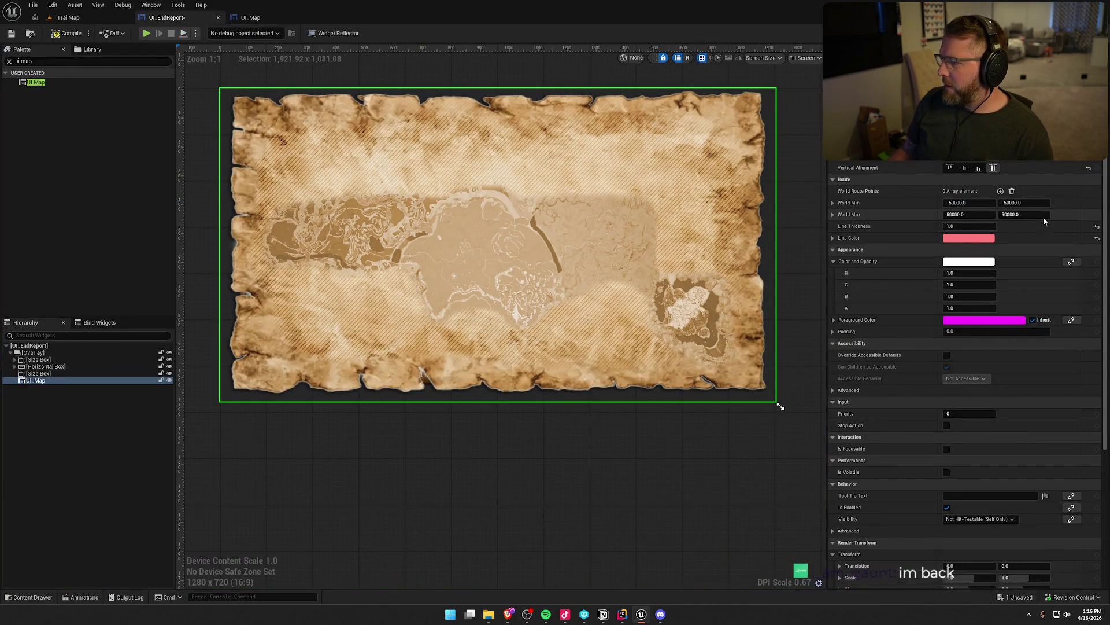
left_click(68, 18)
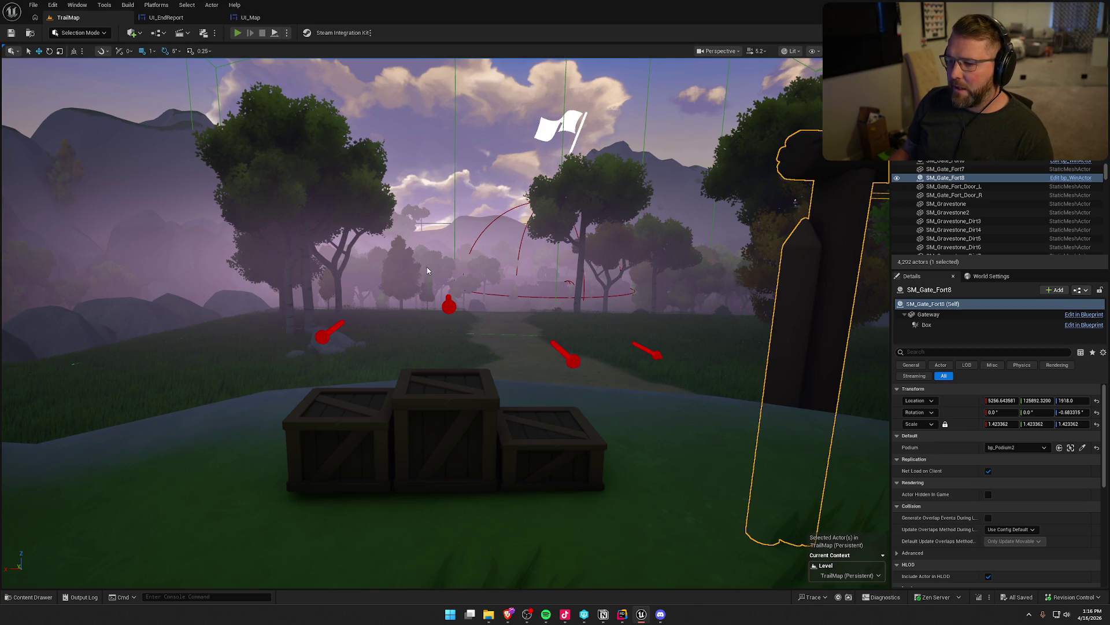
key("alt+p")
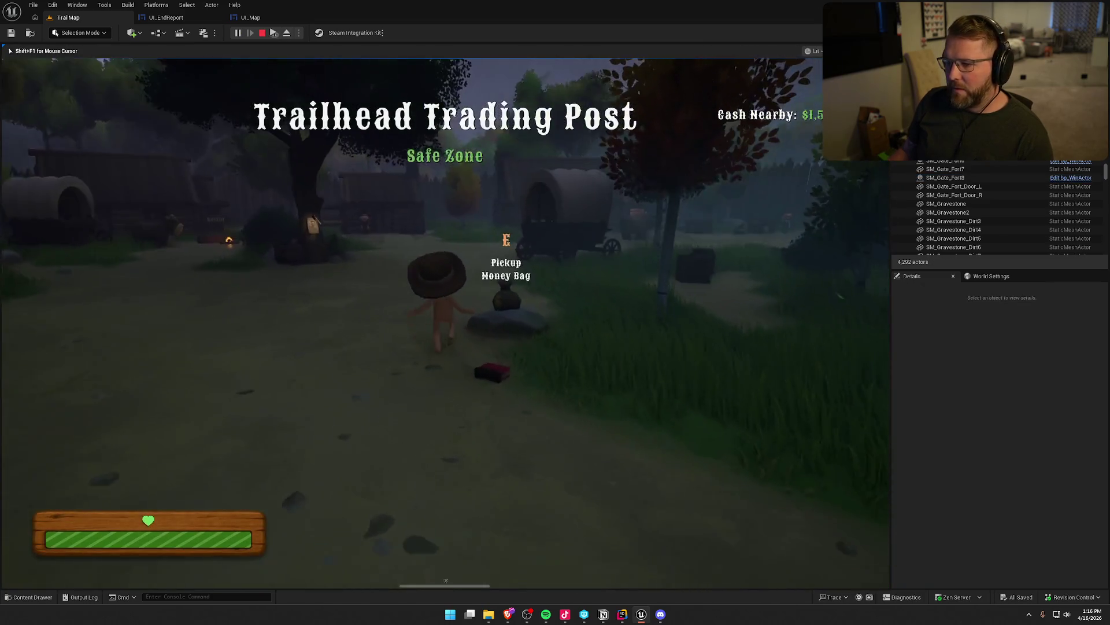
- Run from Trailhead Trading Post past the bull and through the fort gate into Stumblewood Forest
key("shift+w")
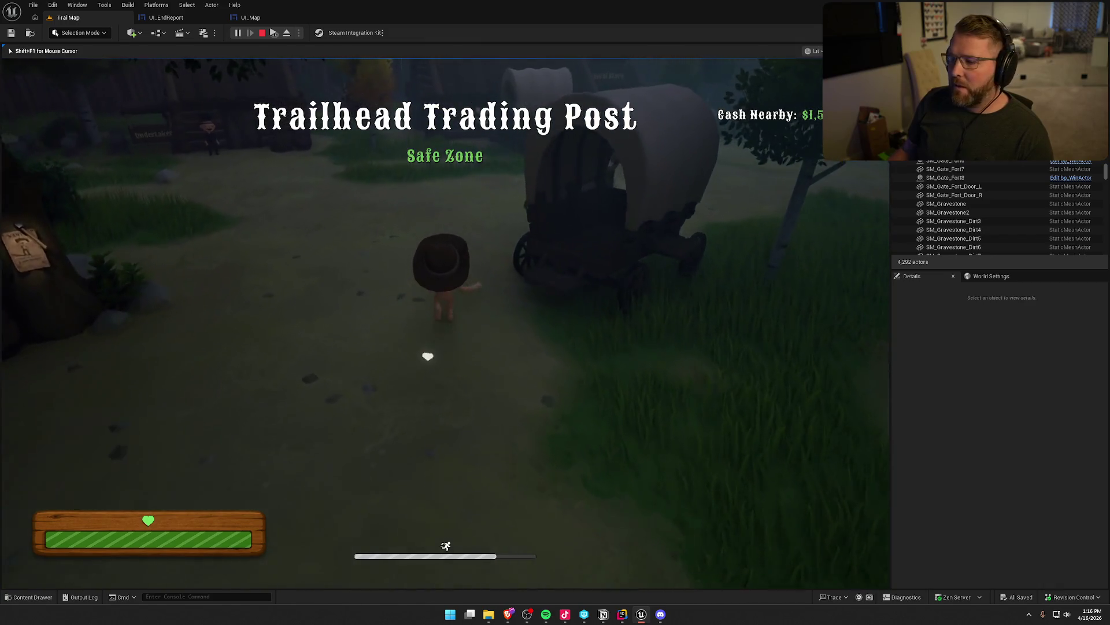
key("shift+w")
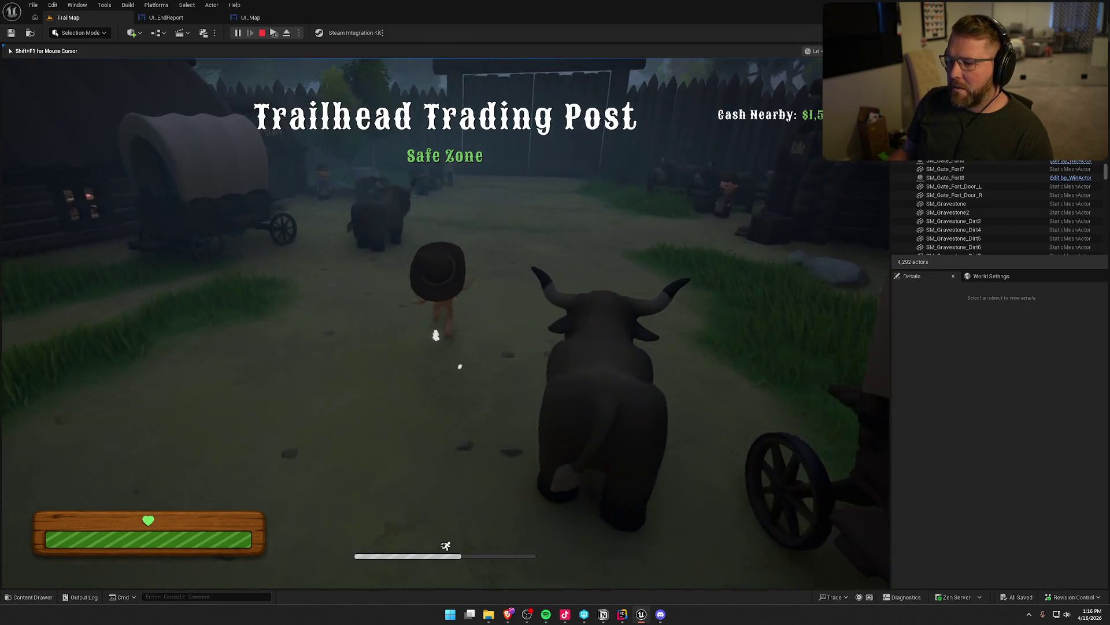
key("shift+w")
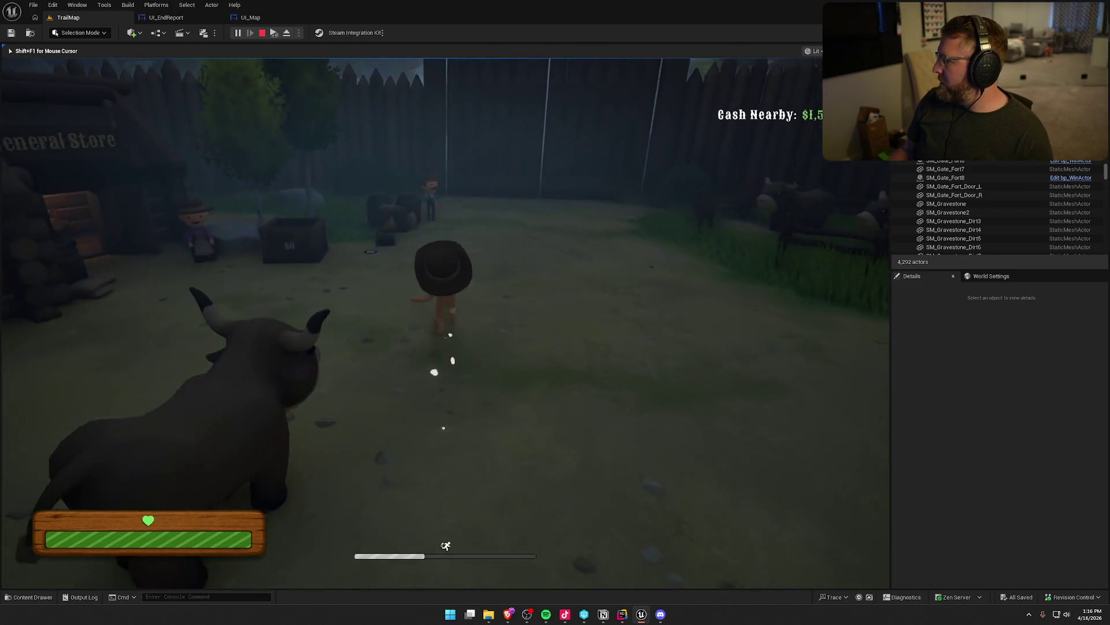
key("shift+w")
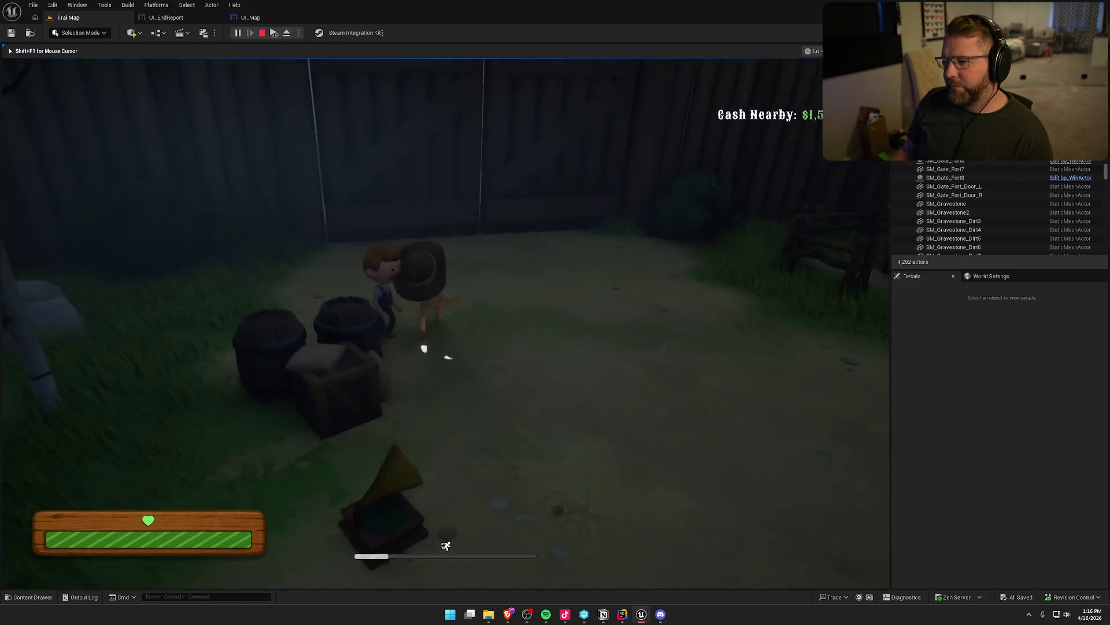
key("shift+w")
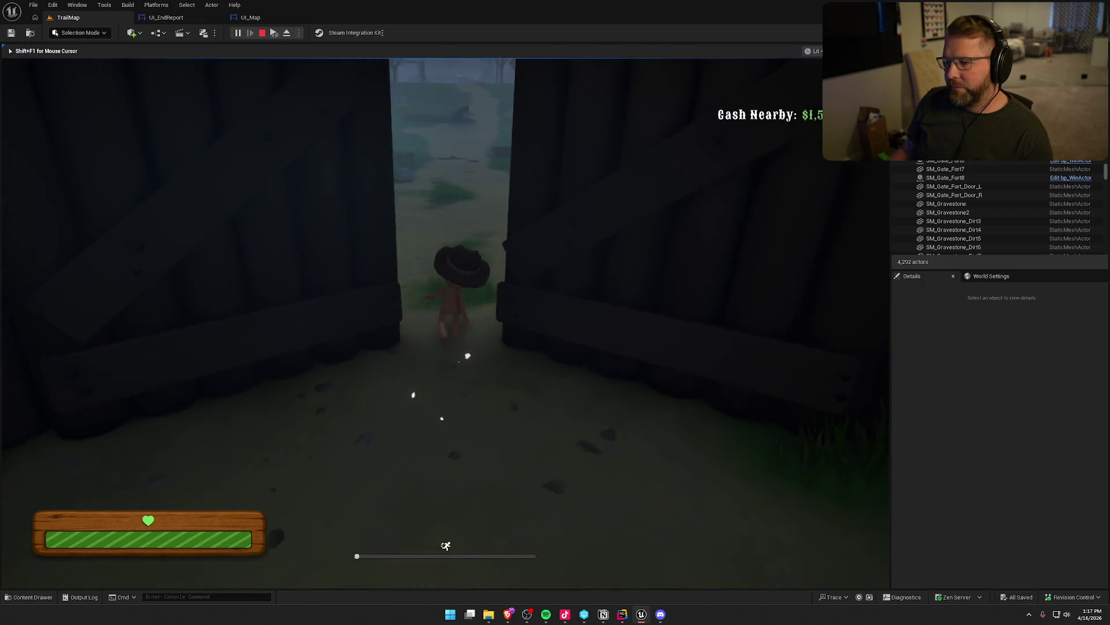
key("w")
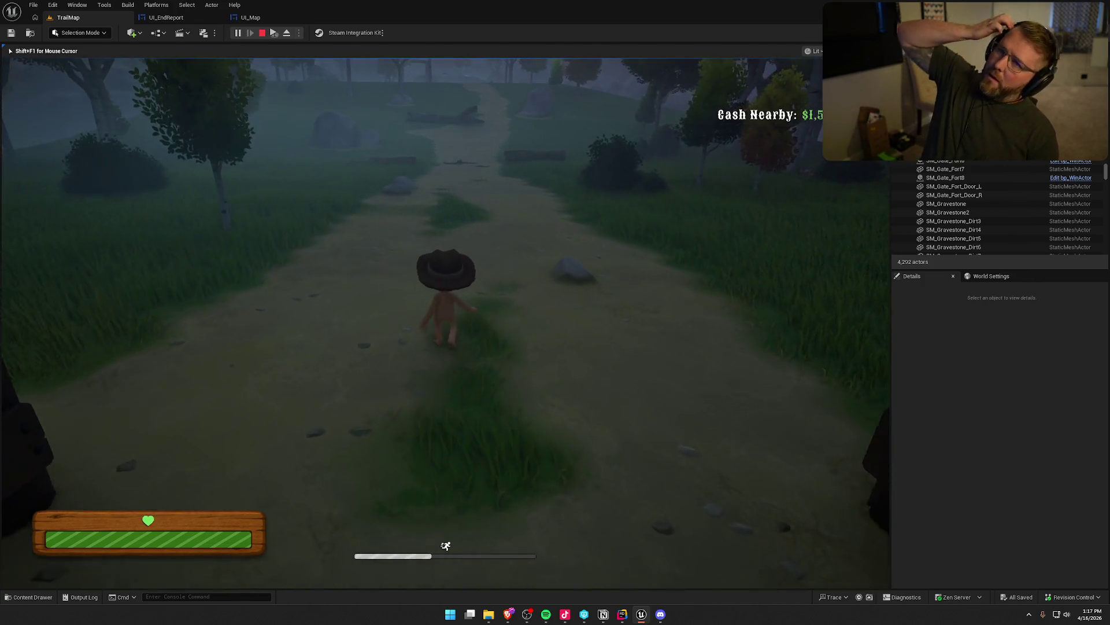
key("w")
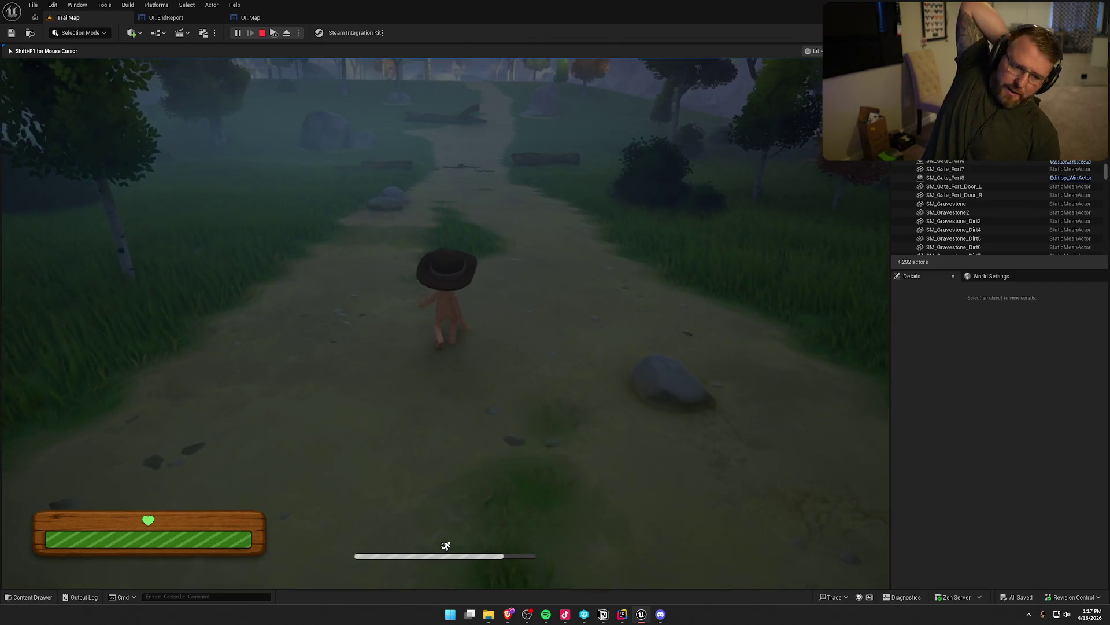
key("w")
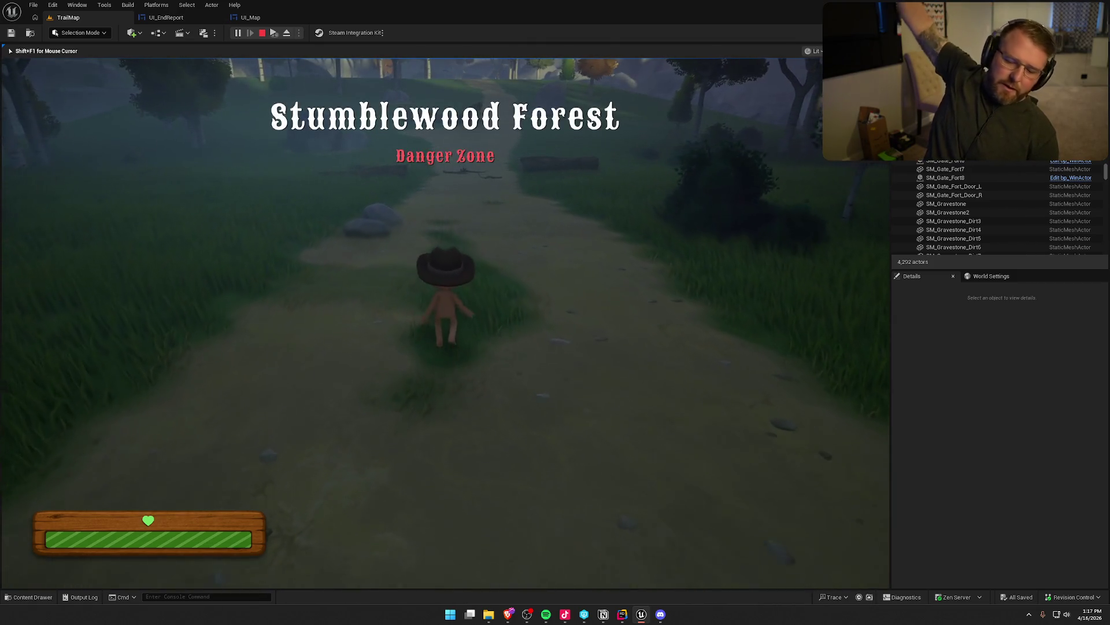
- Sprint along the forest trail past the rocks to the wooden gate, then stop play after the map report
key("shift")
key("w")
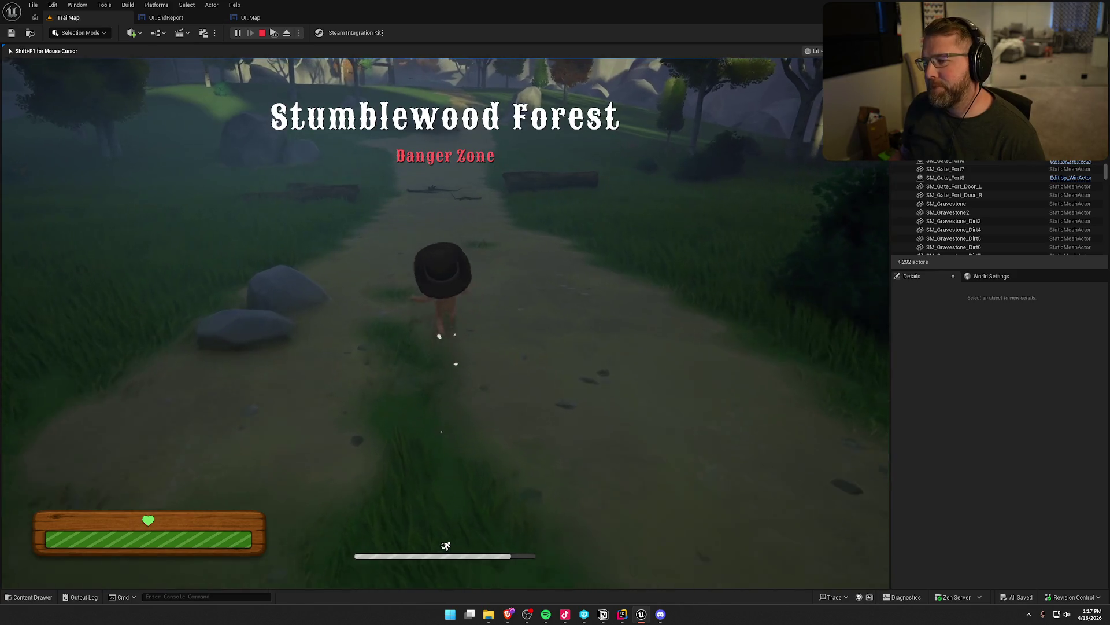
key("w")
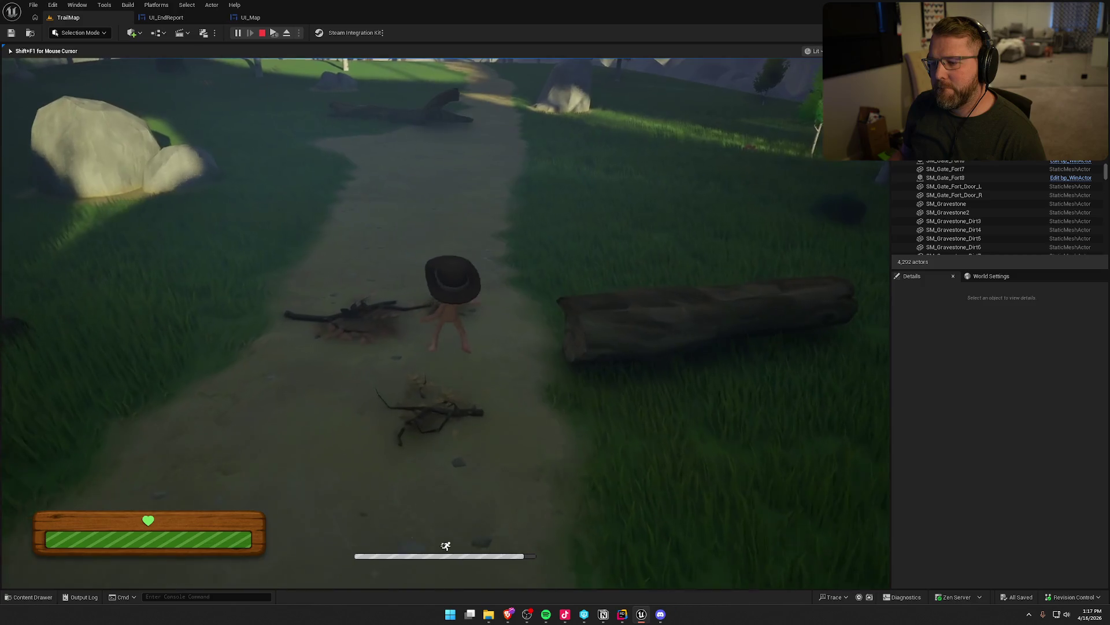
key("w")
key("w")
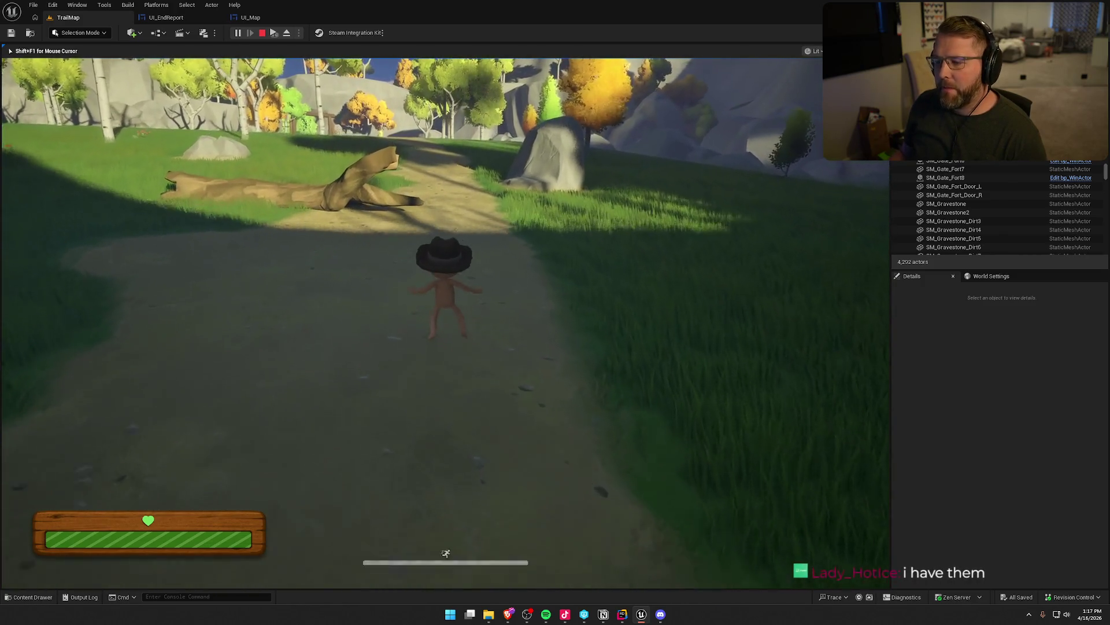
key("shift+w")
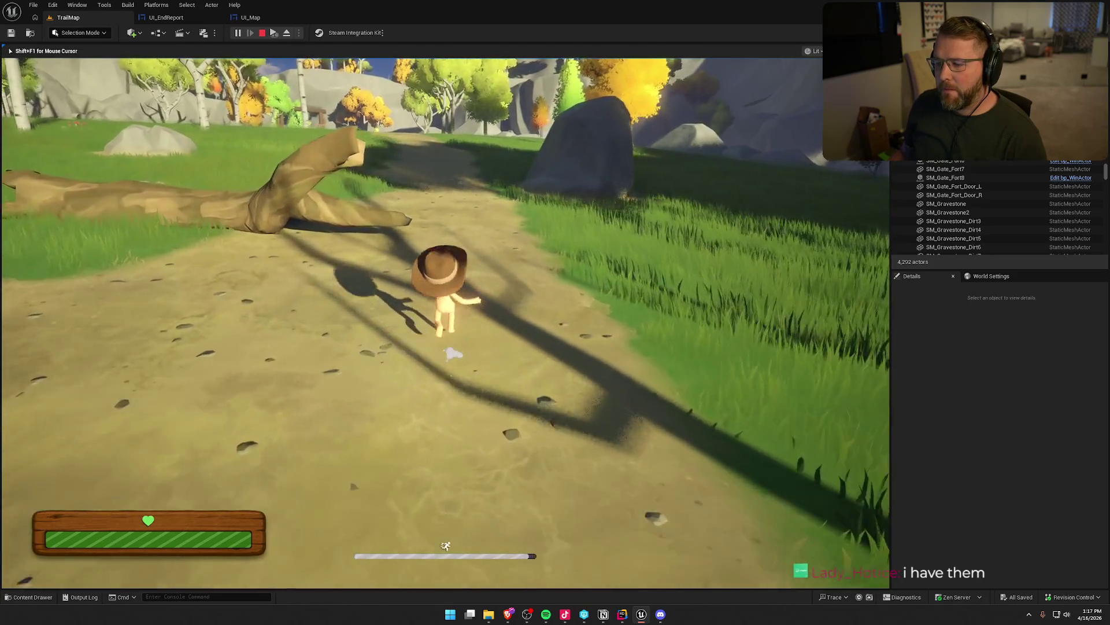
key("shift+w")
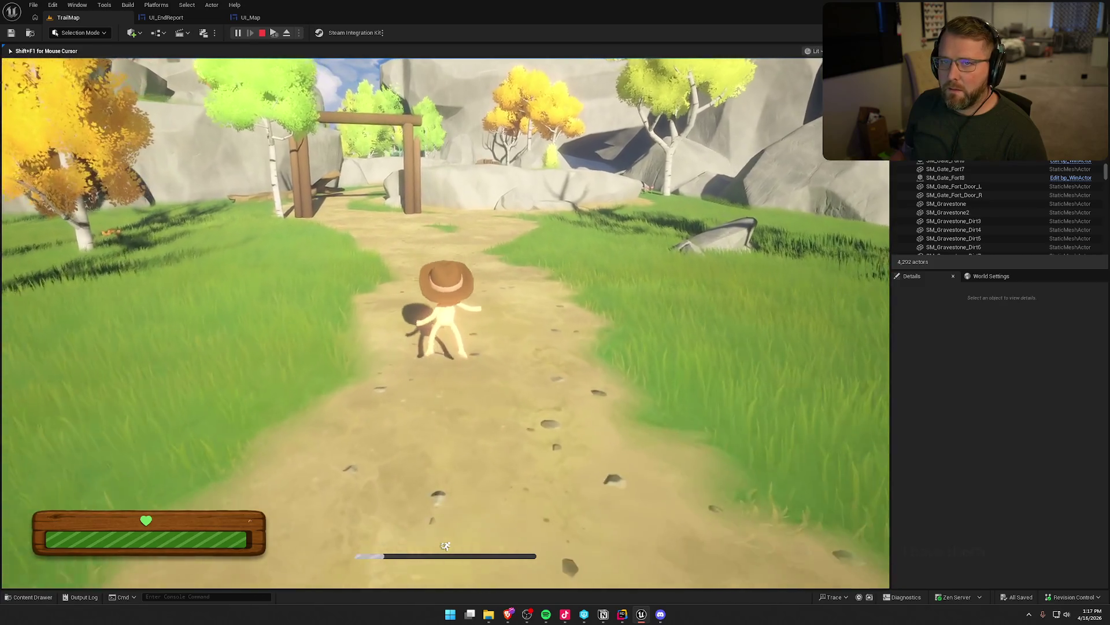
key("w")
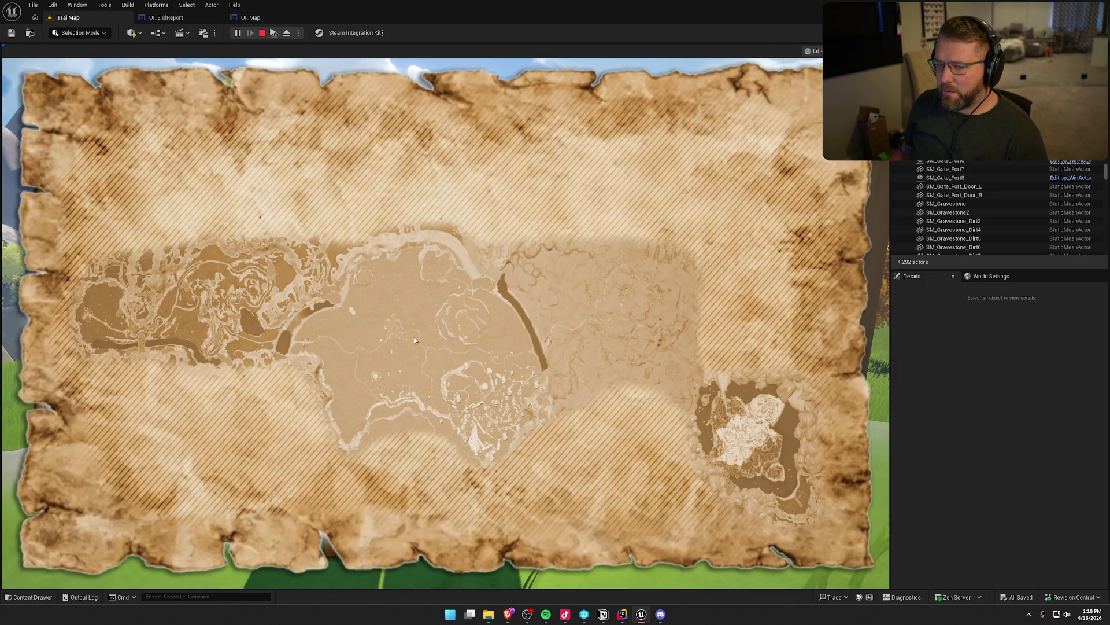
key("Escape")
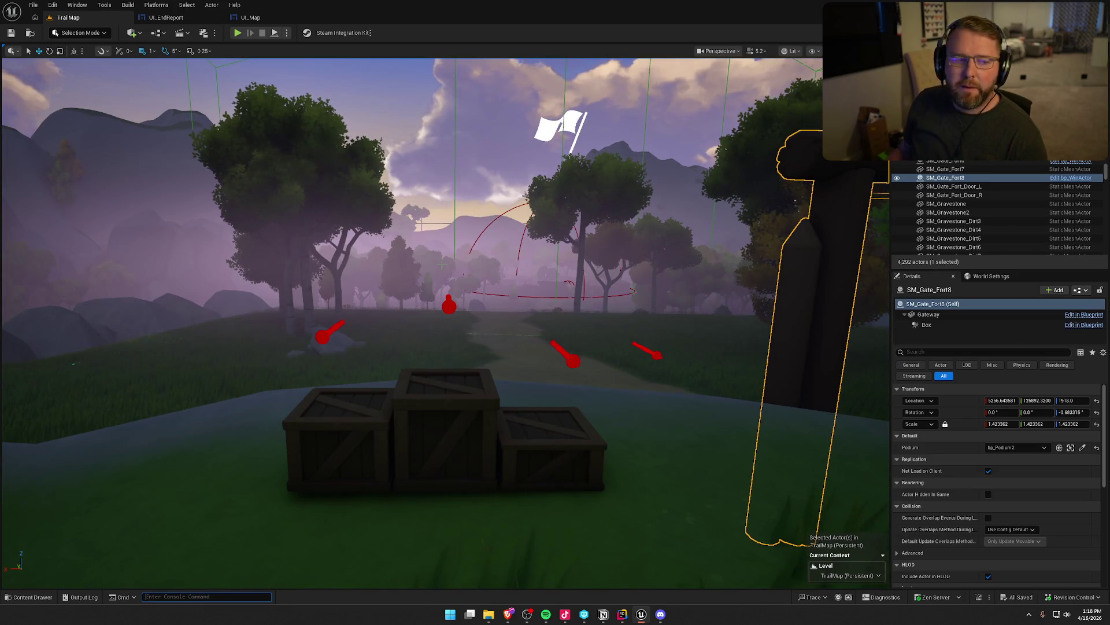
- Frame the view on SM_Gate_Fort8 and orbit to see the whole gate from the side
key("f")
left_click_drag(548, 243, 548, 293)
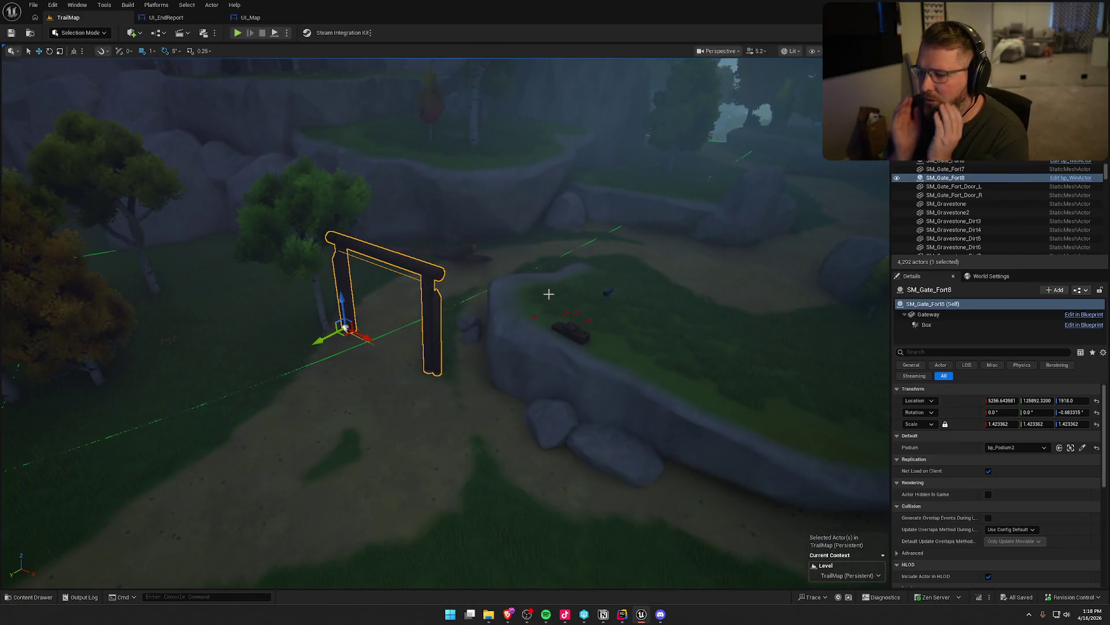
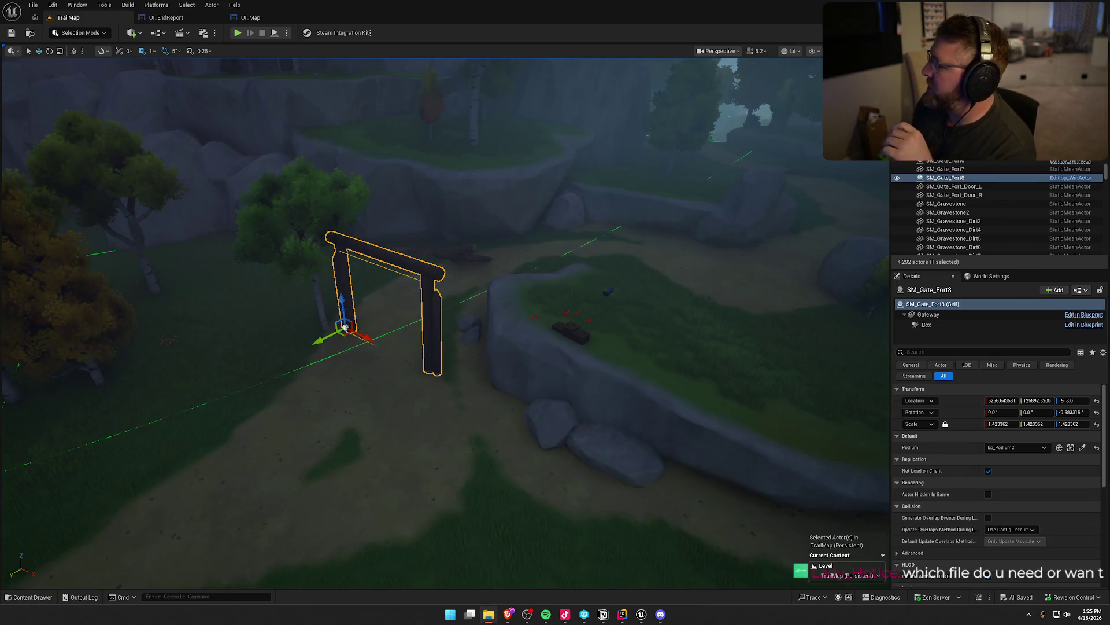
- From the Steam library, open Trail & Error Playtest's local install folder in File Explorer
left_click(1029, 615)
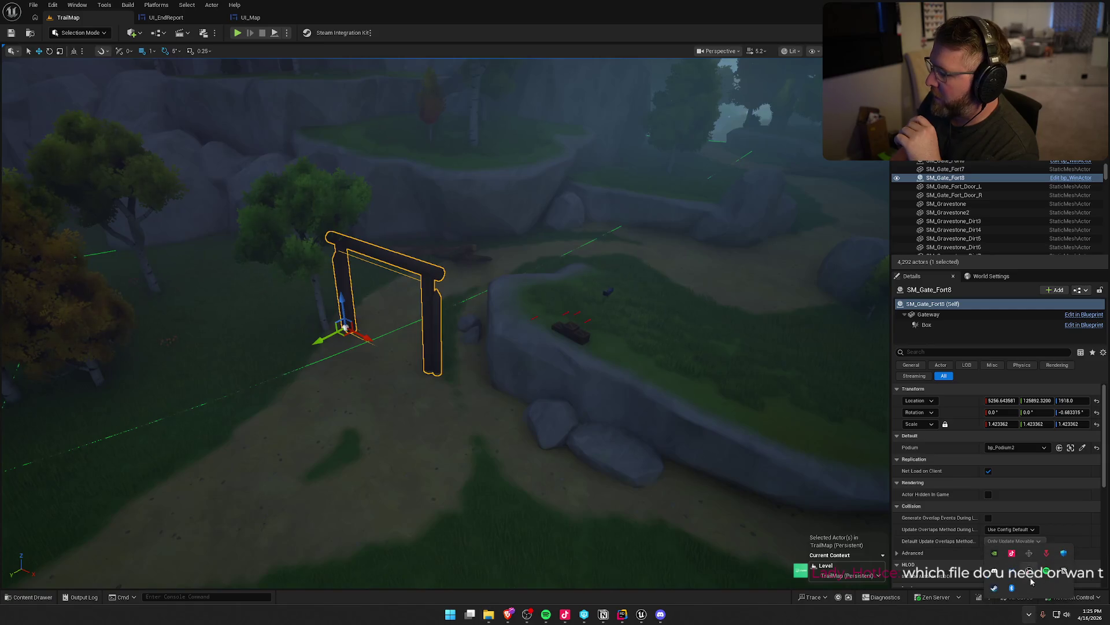
right_click(994, 589)
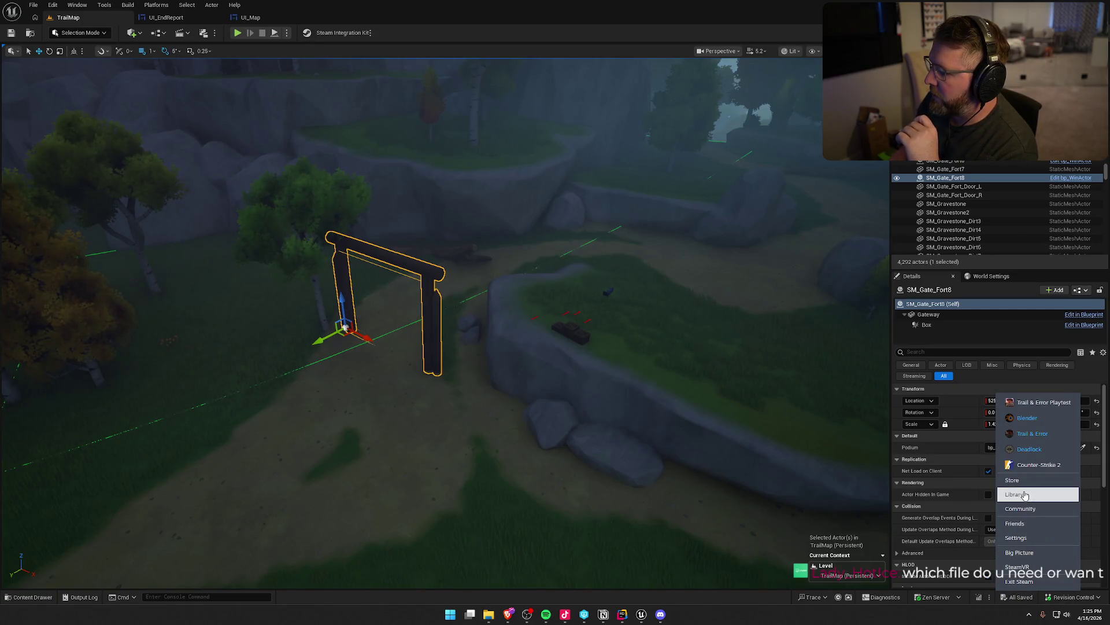
left_click(1014, 494)
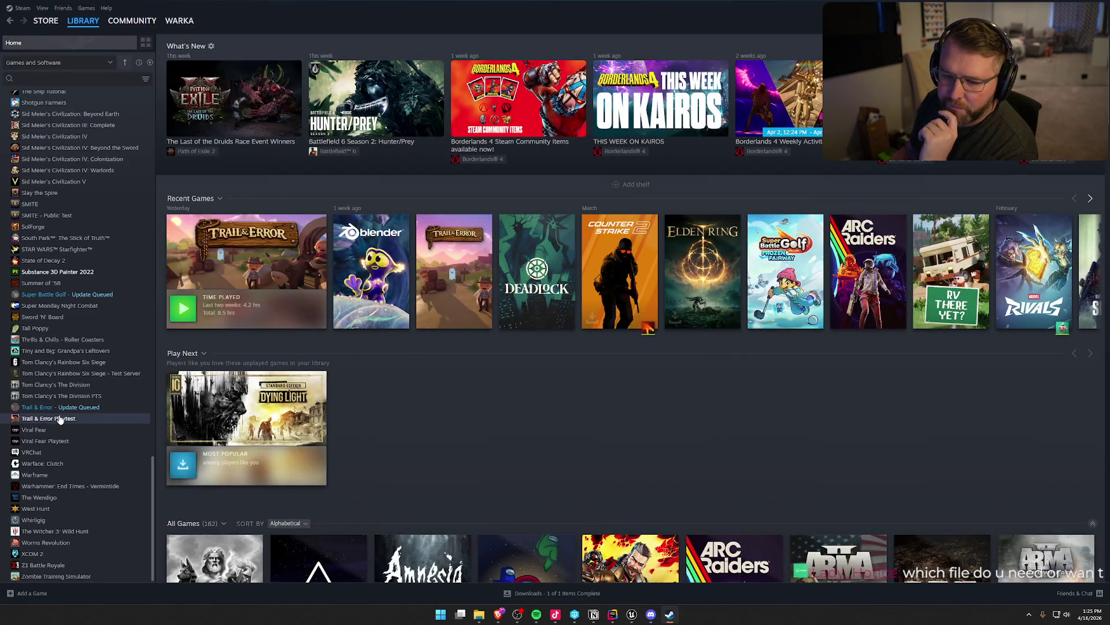
left_click(58, 418)
right_click(61, 418)
mouse_move(87, 467)
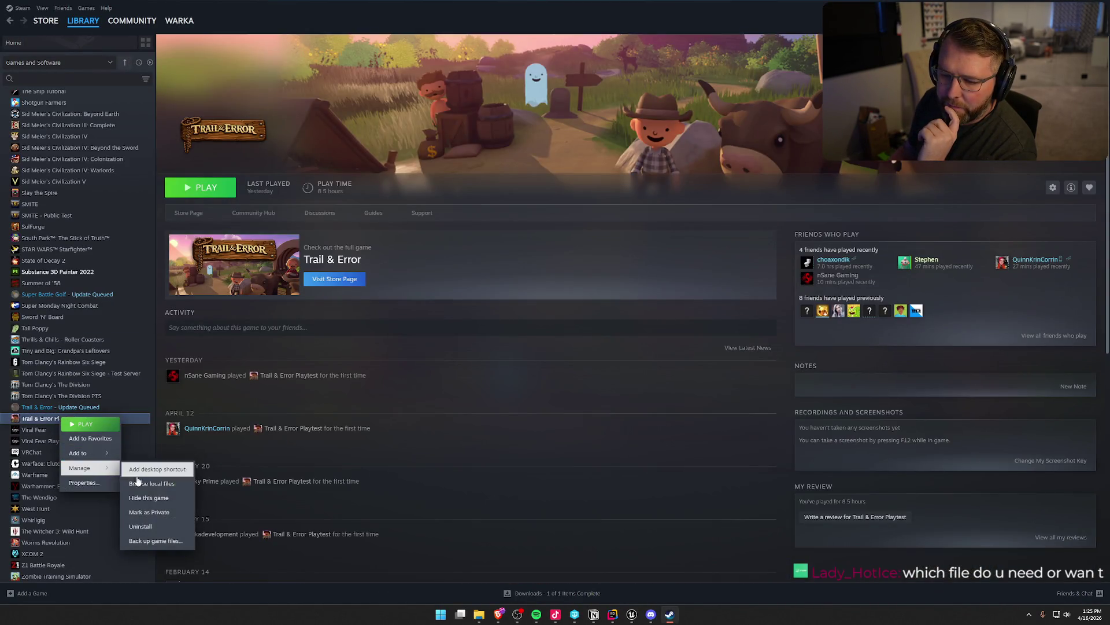
left_click(155, 491)
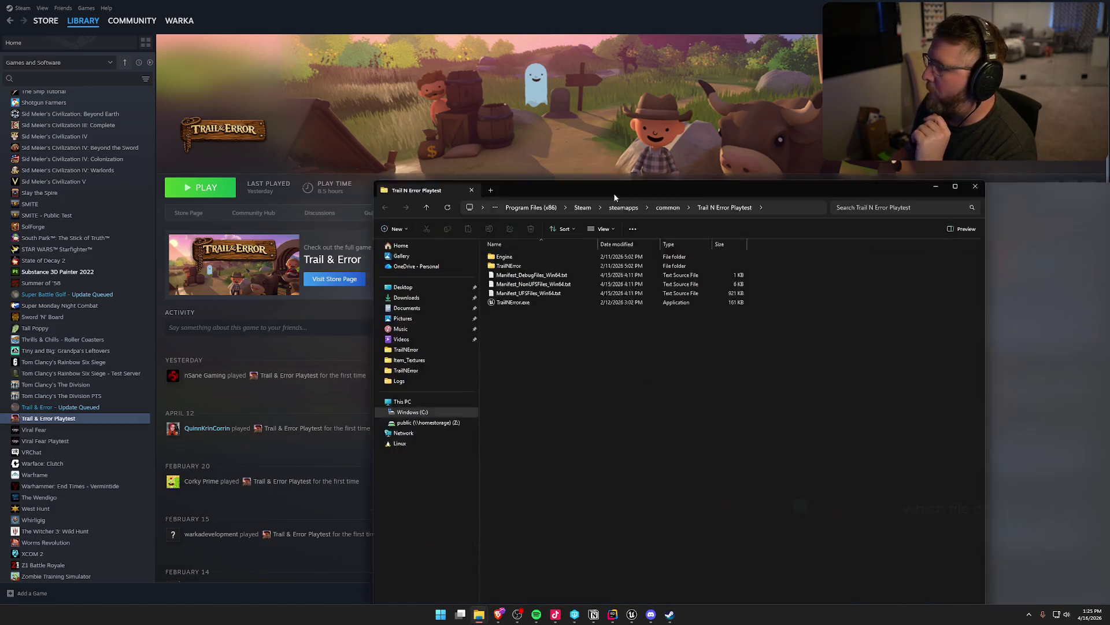
left_click_drag(615, 197, 449, 128)
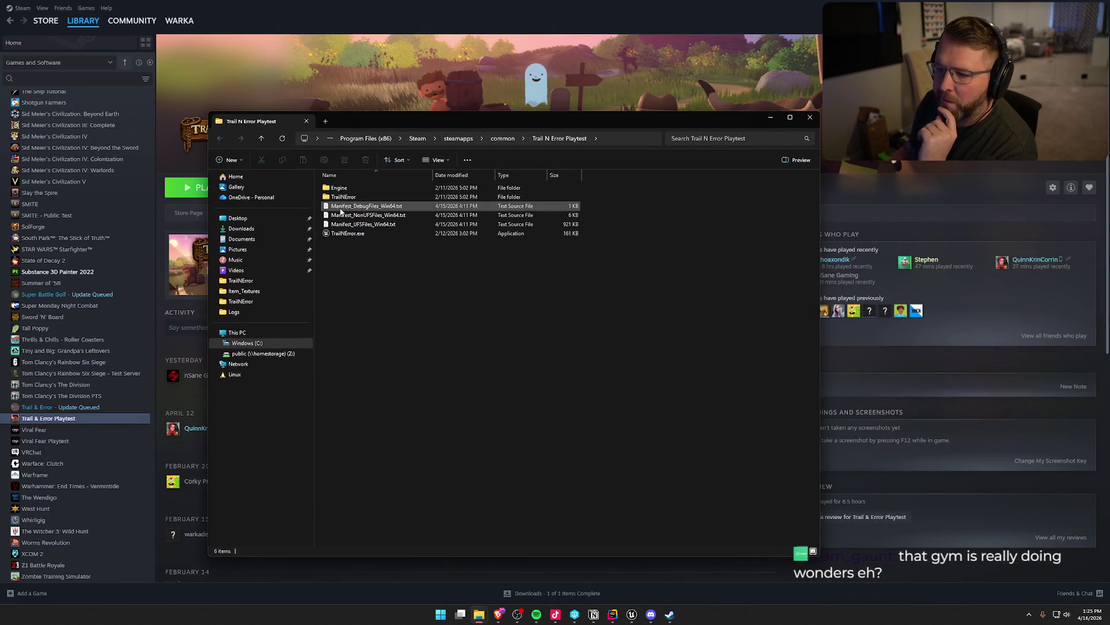
- Open TrailNError > Saved > Logs and select the TrailNError.log file
double_click(349, 199)
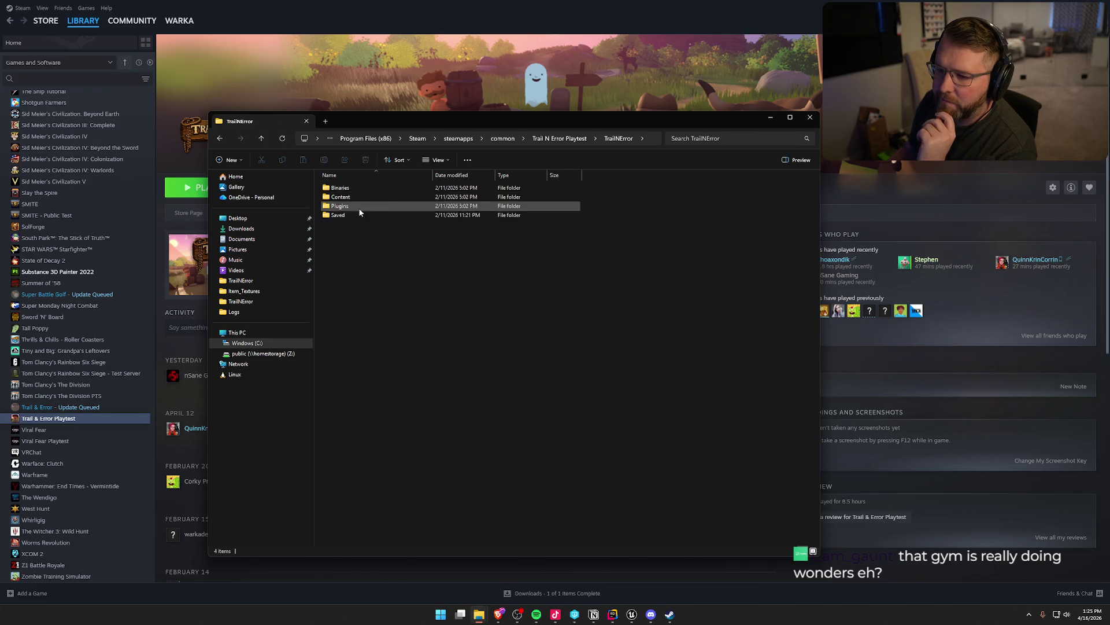
double_click(353, 217)
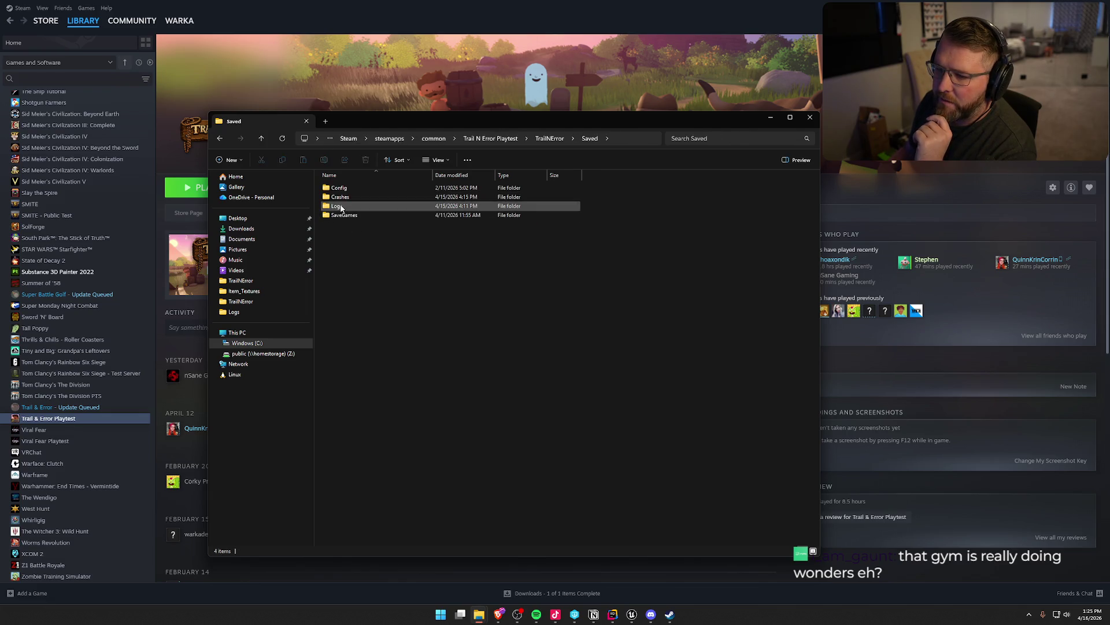
double_click(348, 207)
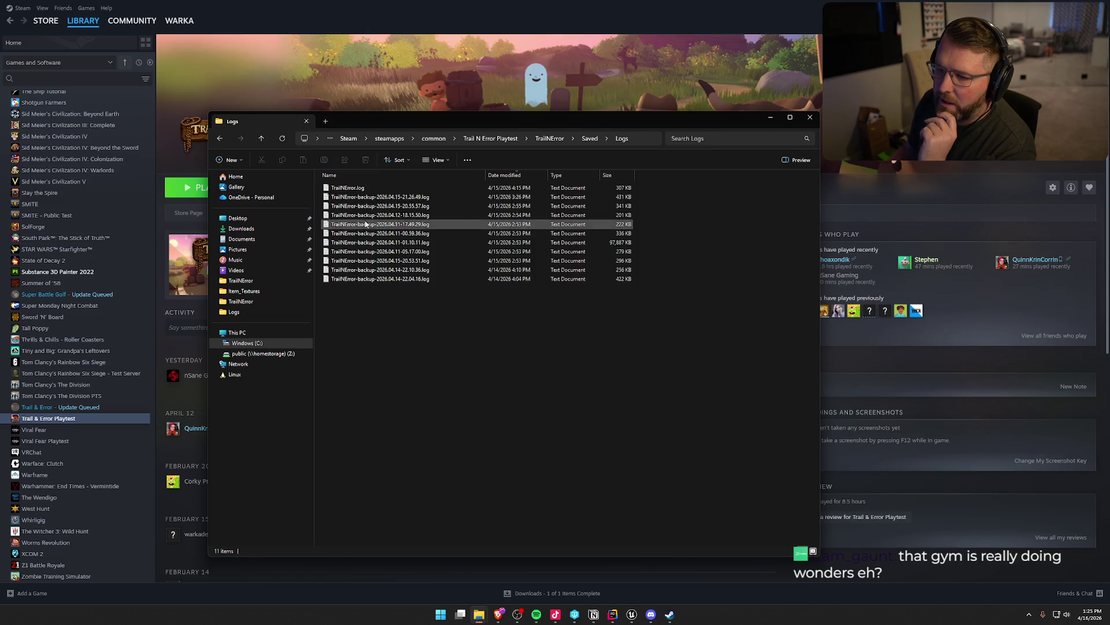
left_click(342, 189)
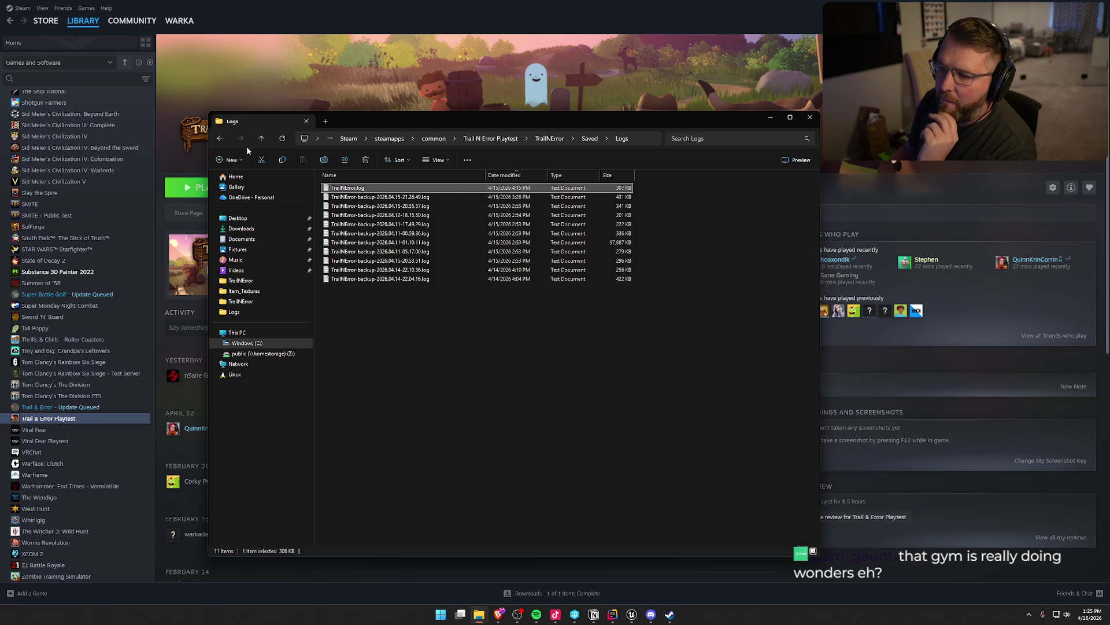
- Inspect the newest crash report in Crashes, return to the Saved folder, and close Steam
left_click(219, 139)
double_click(431, 196)
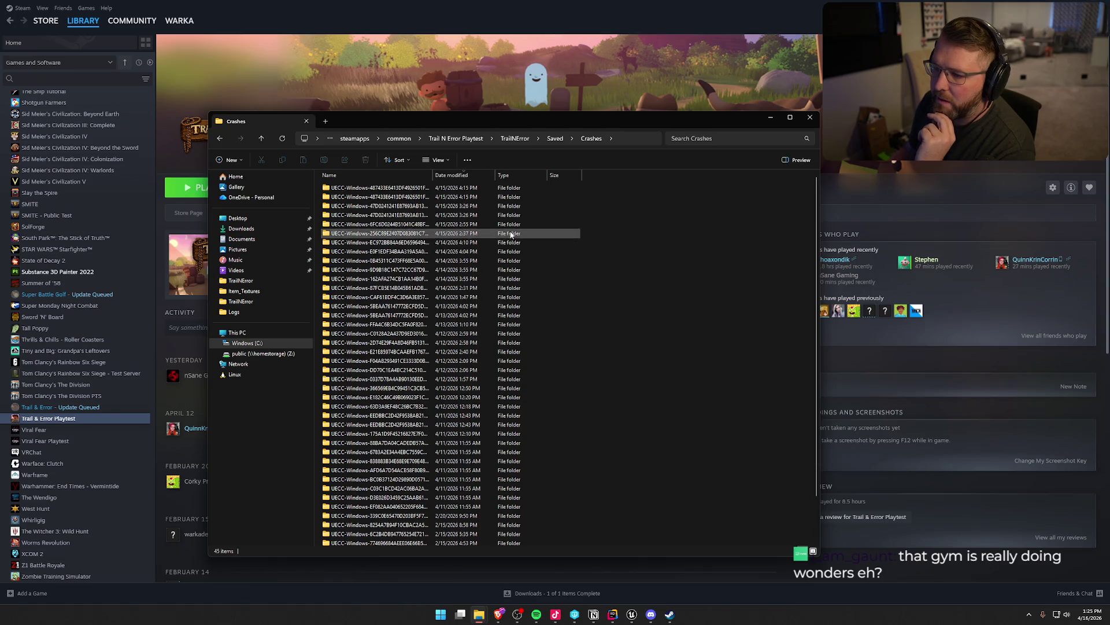
left_click_drag(433, 175, 458, 175)
left_click(353, 189)
double_click(353, 189)
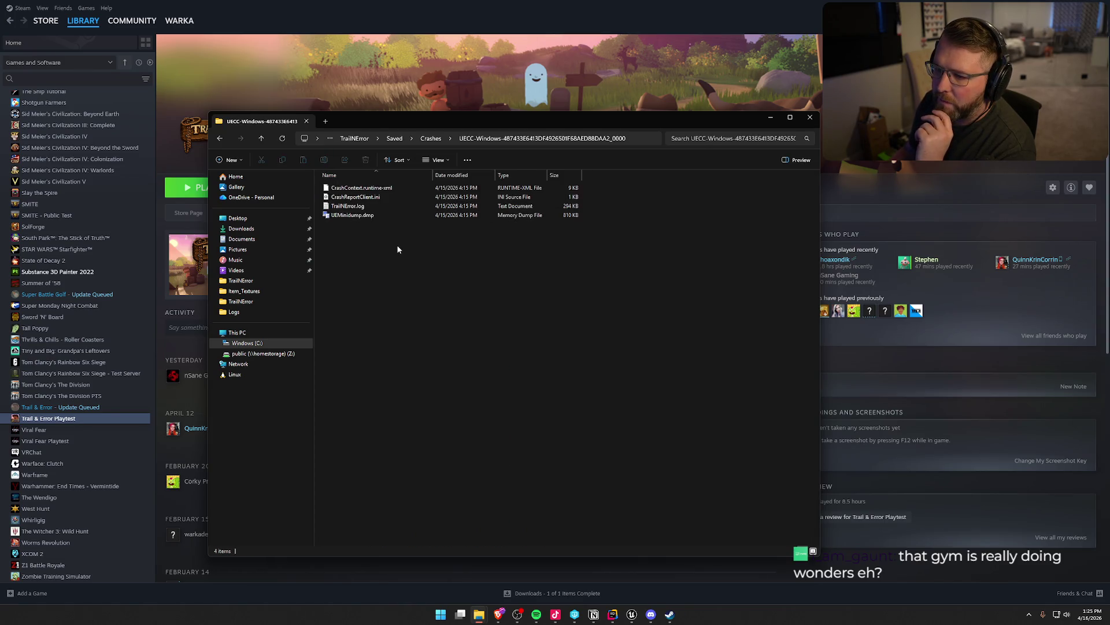
left_click(220, 138)
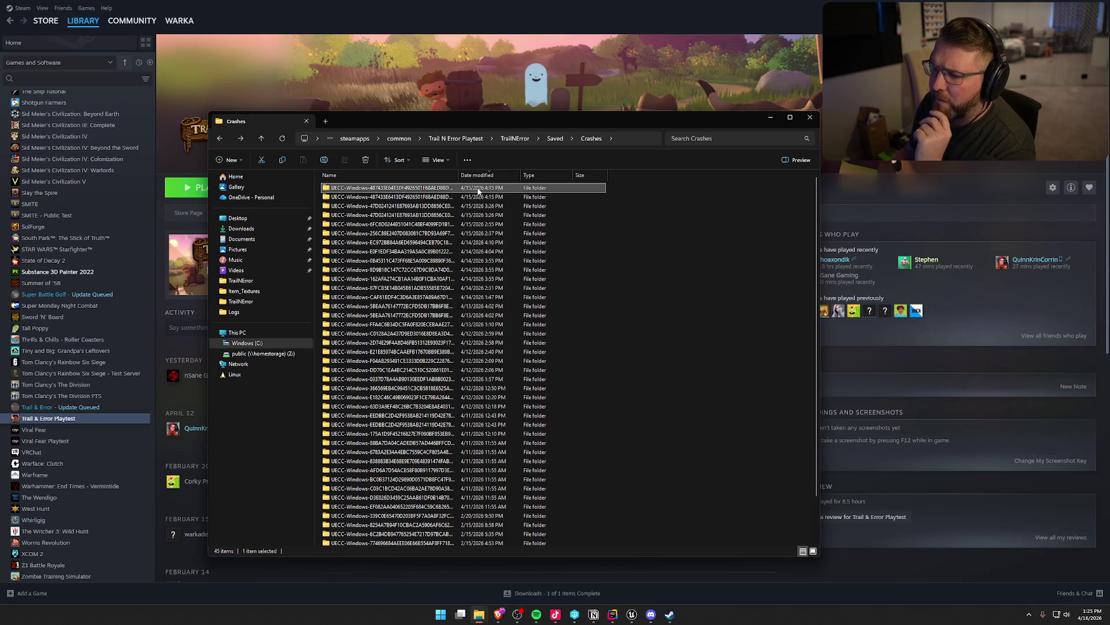
scroll(578, 454, "down", 2)
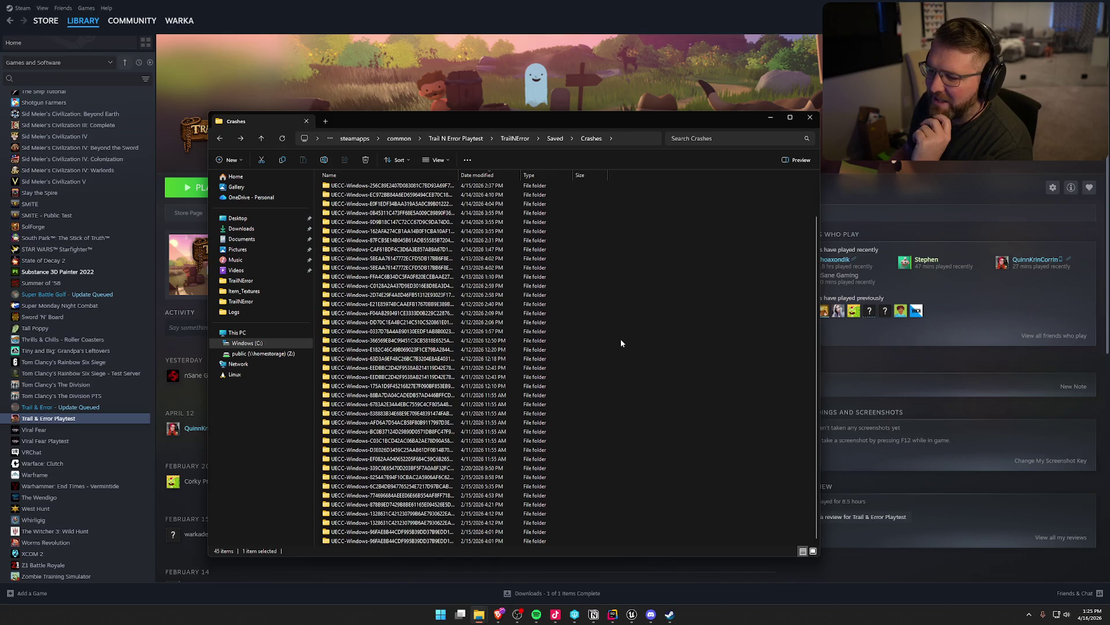
scroll(621, 355, "up", 2)
left_click(554, 140)
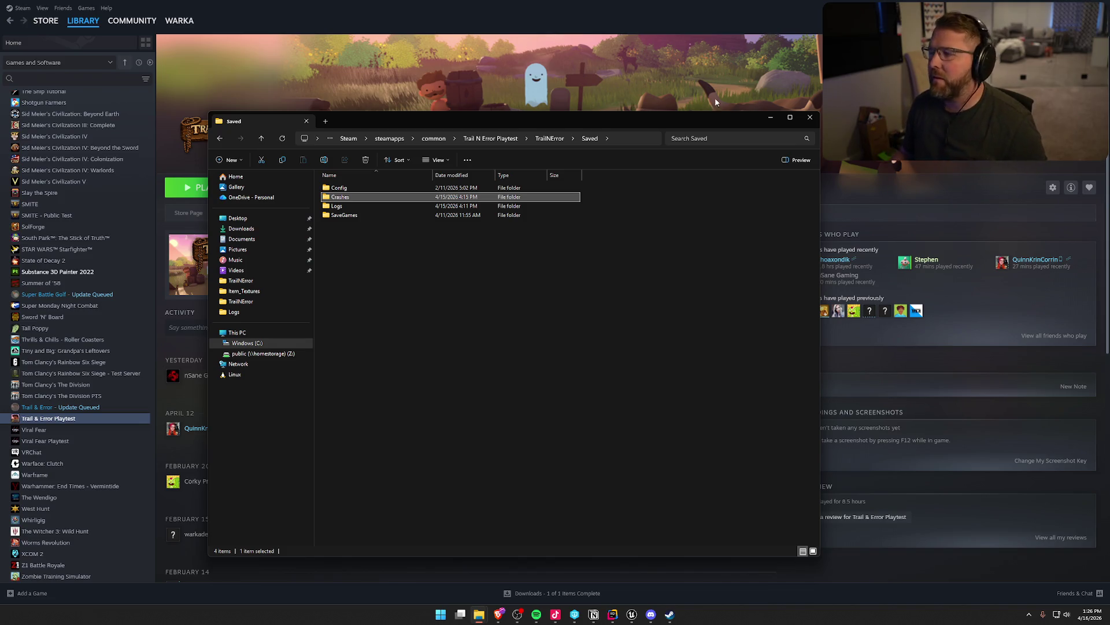
left_click(1103, 7)
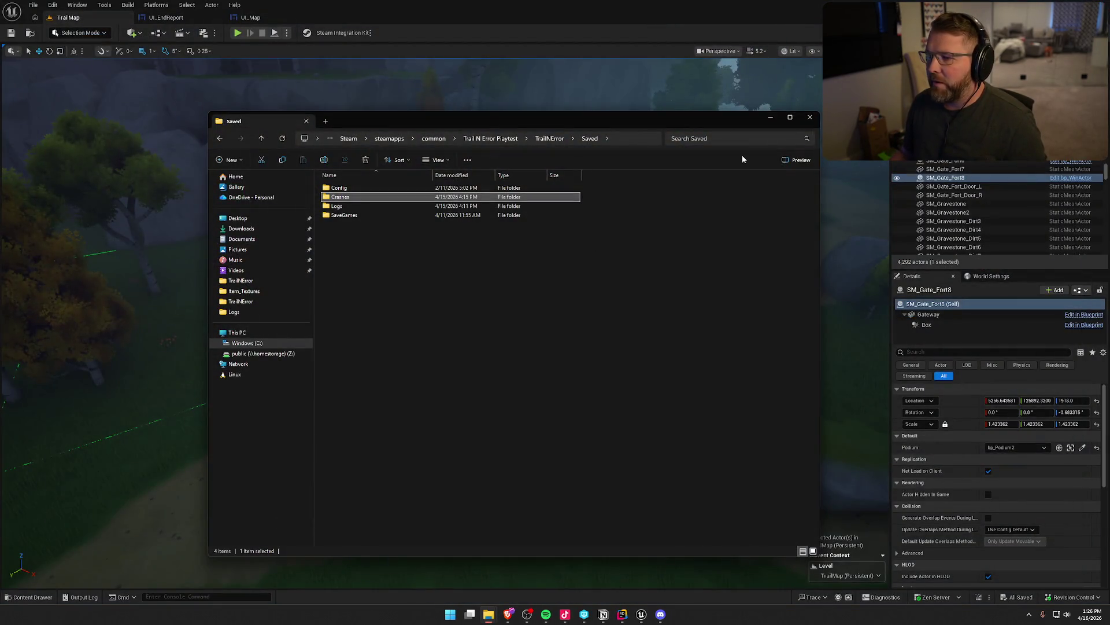
- Close File Explorer and frame the SM_Gate_Fort8 gate in the TrailMap viewport
left_click(810, 117)
key("f")
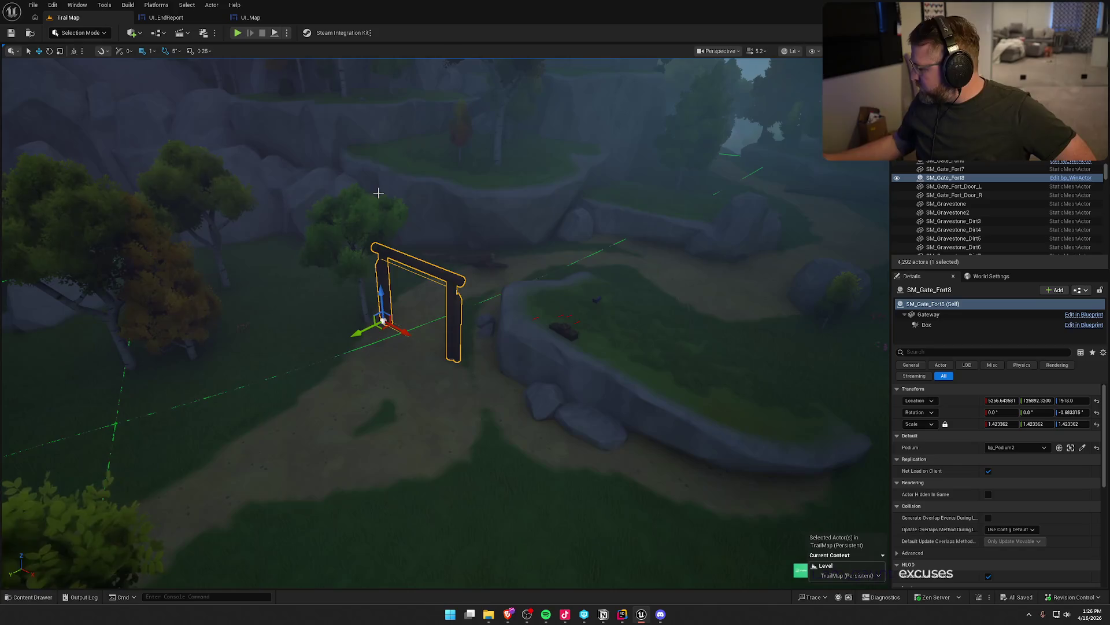
scroll(379, 192, "up", 5)
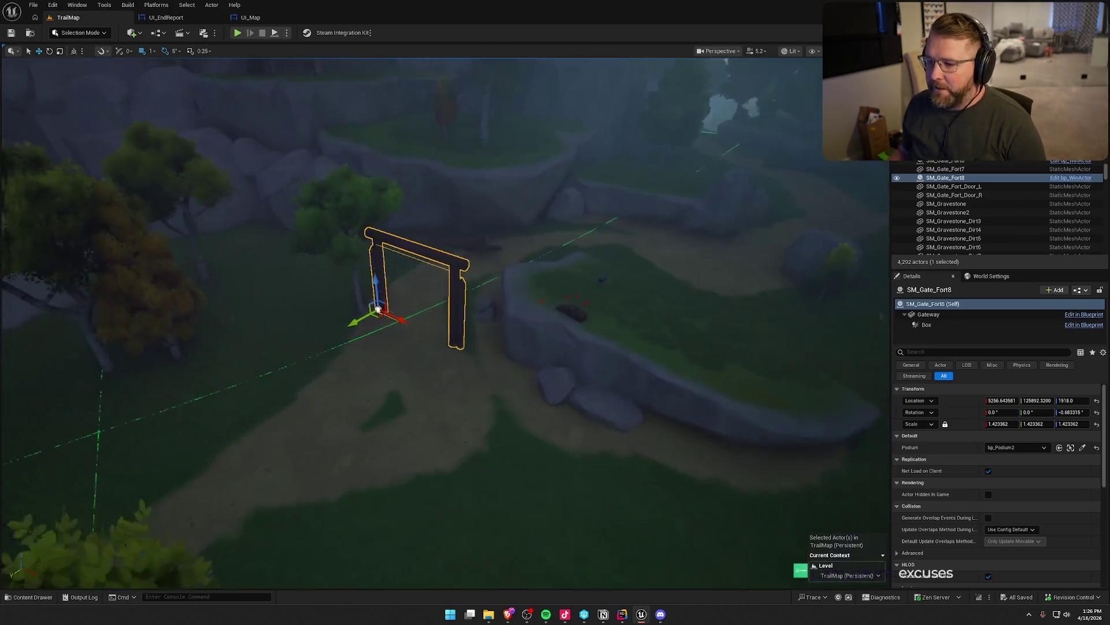
scroll(396, 339, "down", 3)
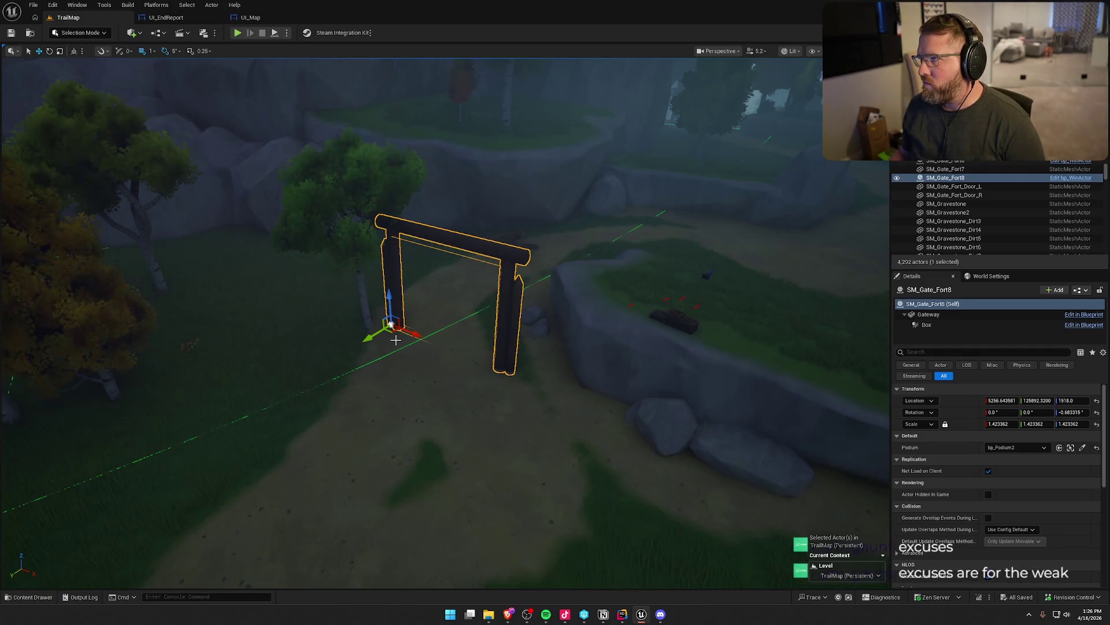
mouse_move(449, 242)
left_mouse_down()
mouse_move(466, 245)
mouse_move(457, 196)
mouse_move(563, 290)
left_mouse_up()
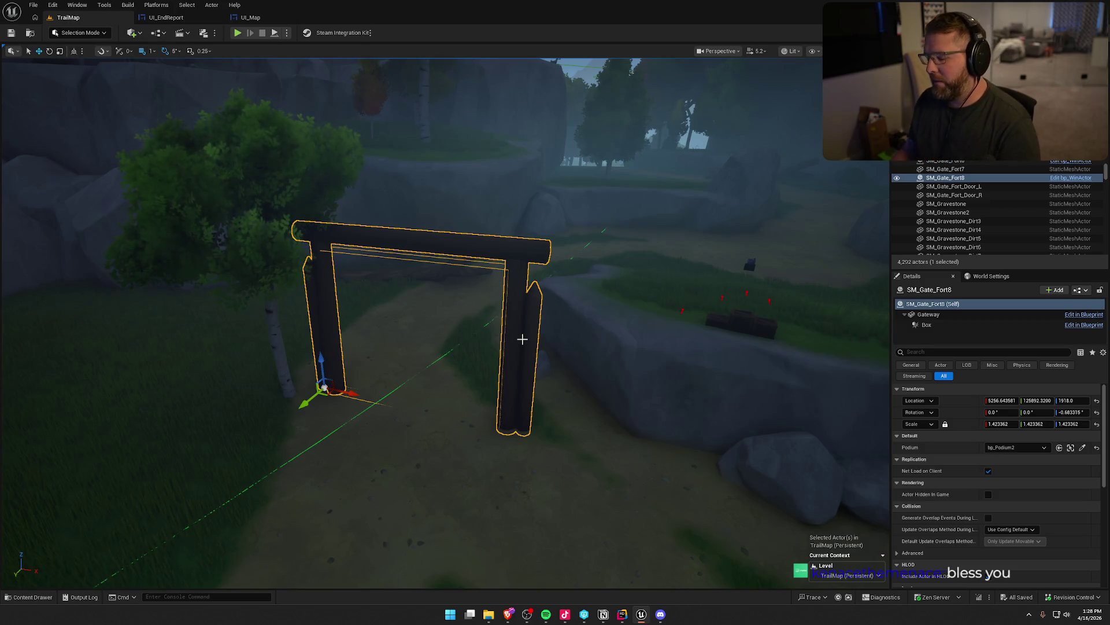
- Delete the SM_Gate_Fort8 gate and the dark crate, save TrailMap, and switch to UI_Map
key("Delete")
left_click(741, 318)
key("Delete")
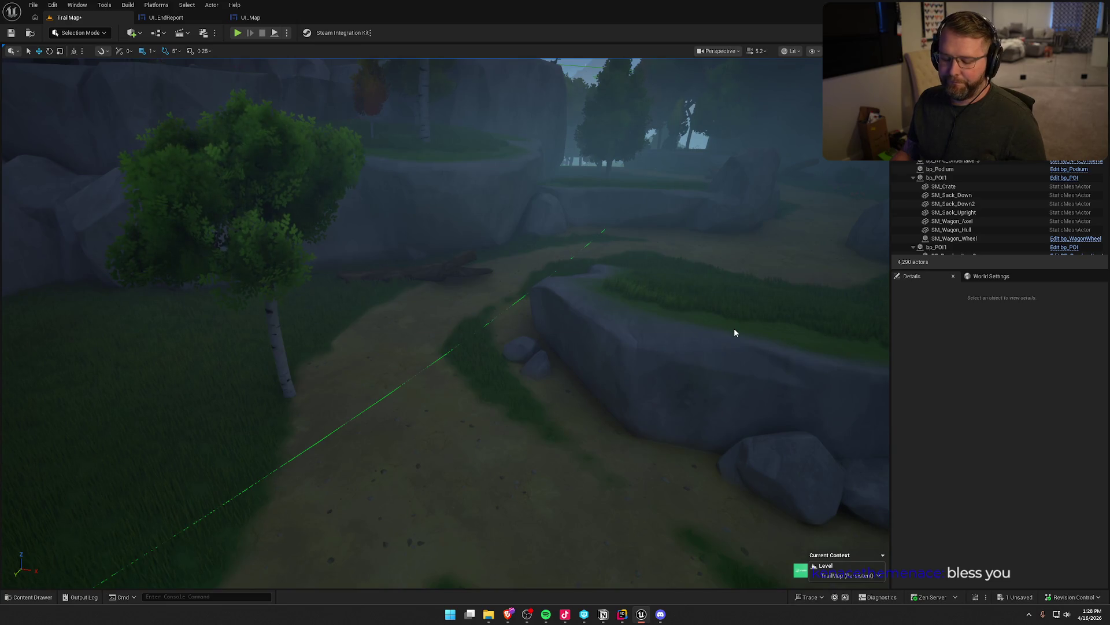
key("ctrl+s")
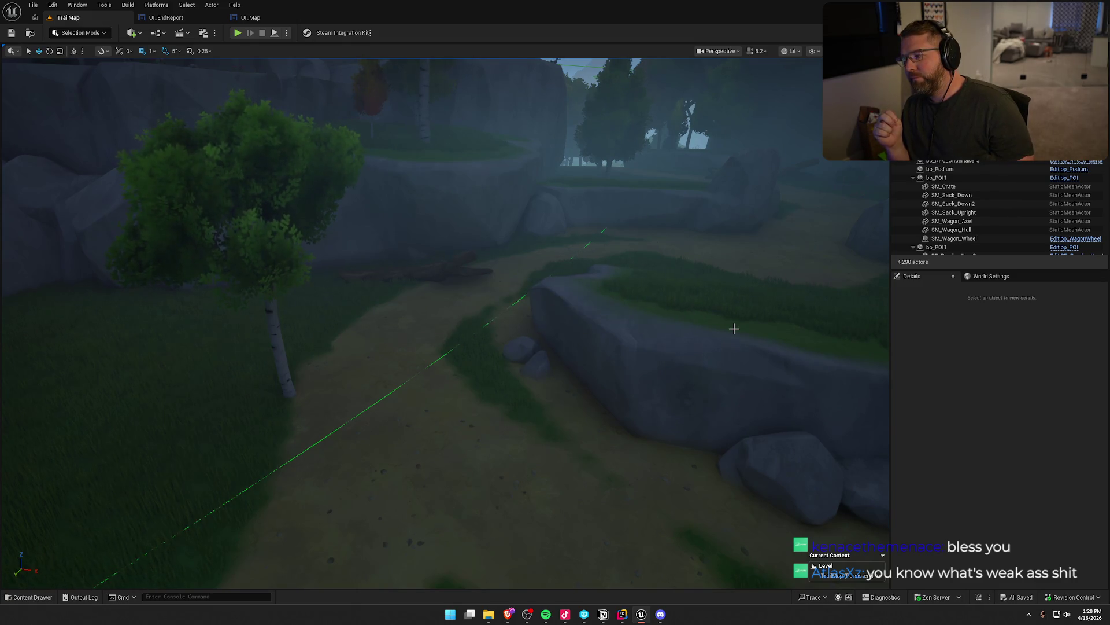
key("ctrl+space")
left_click(255, 17)
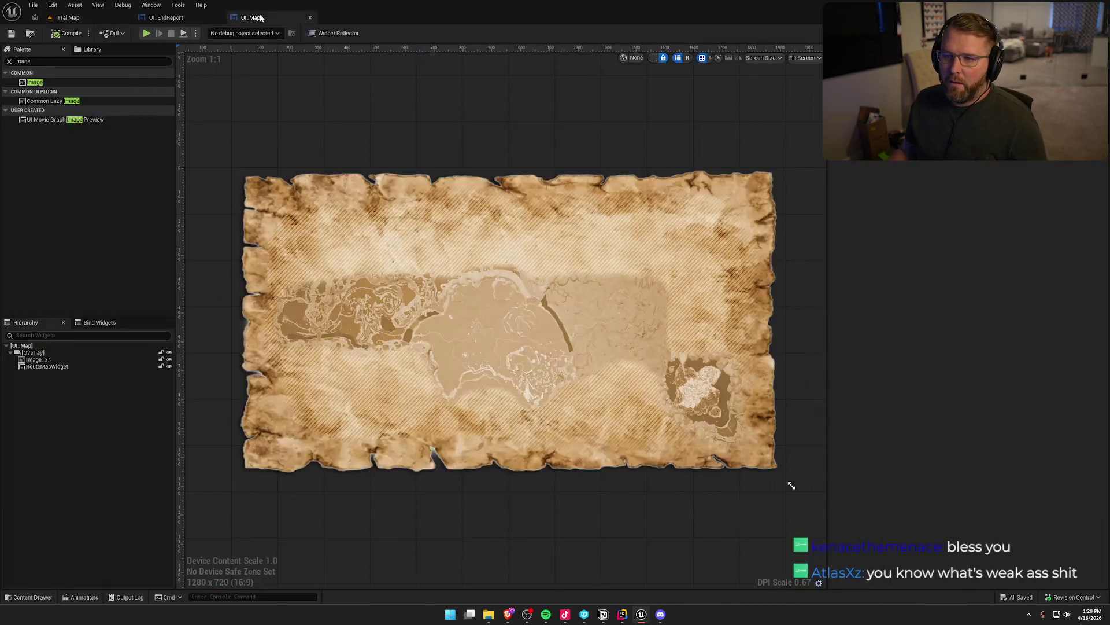
- Close the UI_Map editor and delete the parchment map with its Size Box from UI_EndReport
middle_click(260, 17)
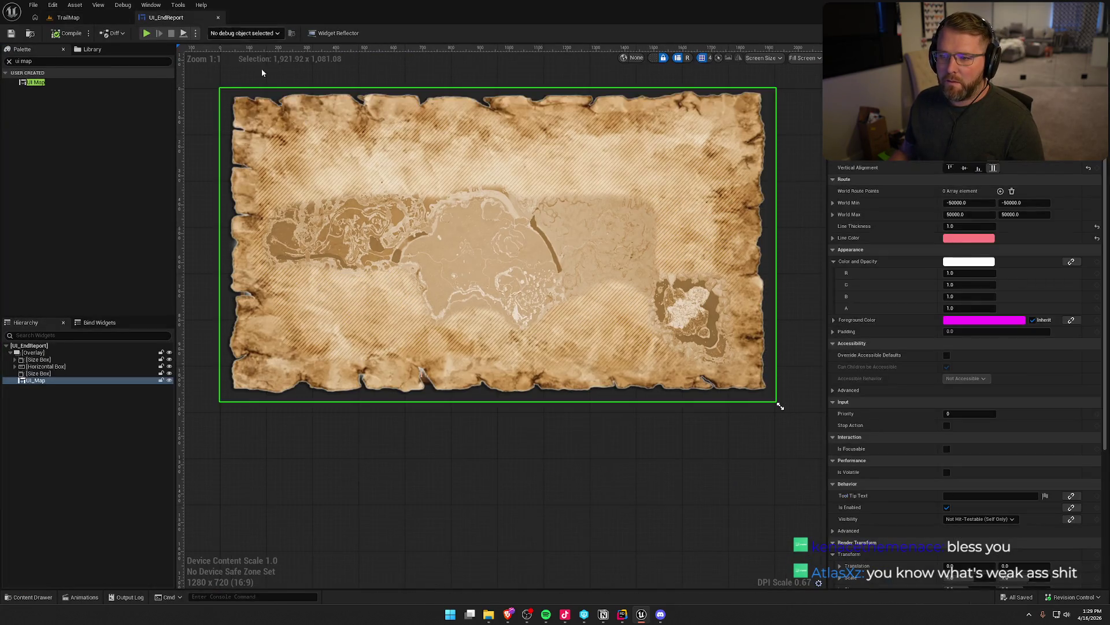
left_click(35, 374, "ctrl")
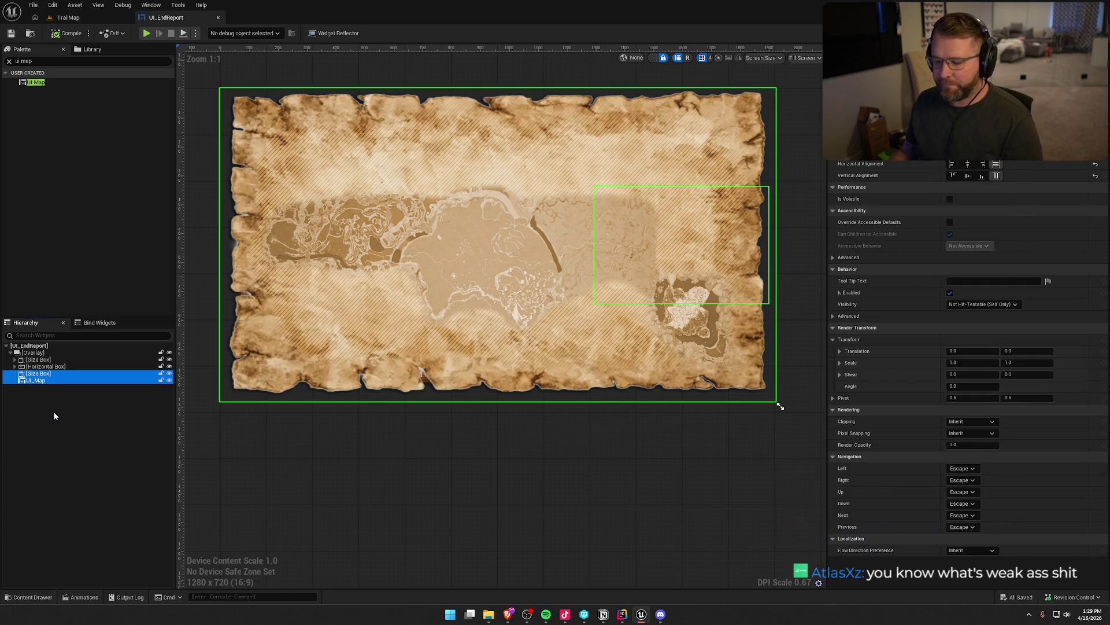
key("Delete")
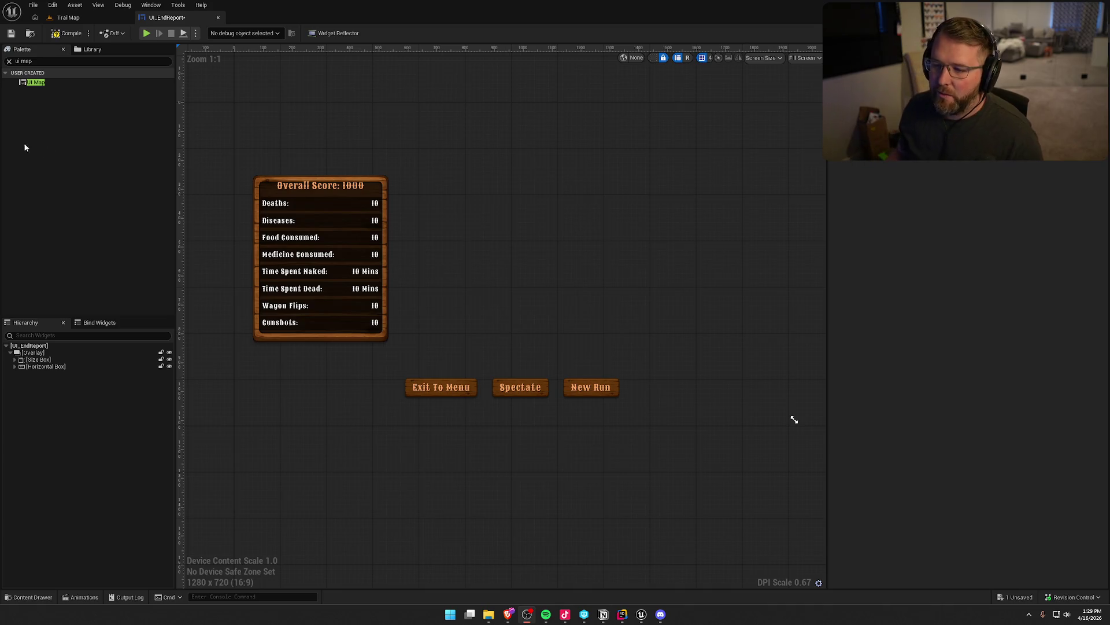
scroll(339, 211, "up", 5)
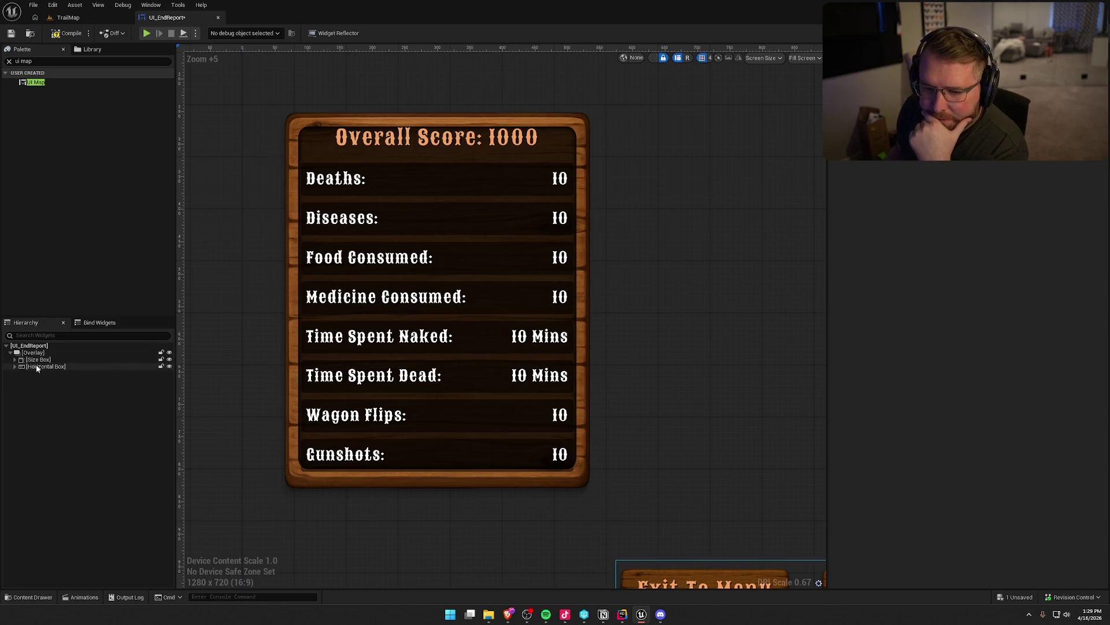
- Move the Deaths row's Horizontal Box into the Vertical Box and delete the leftover empty Border
left_click(380, 180)
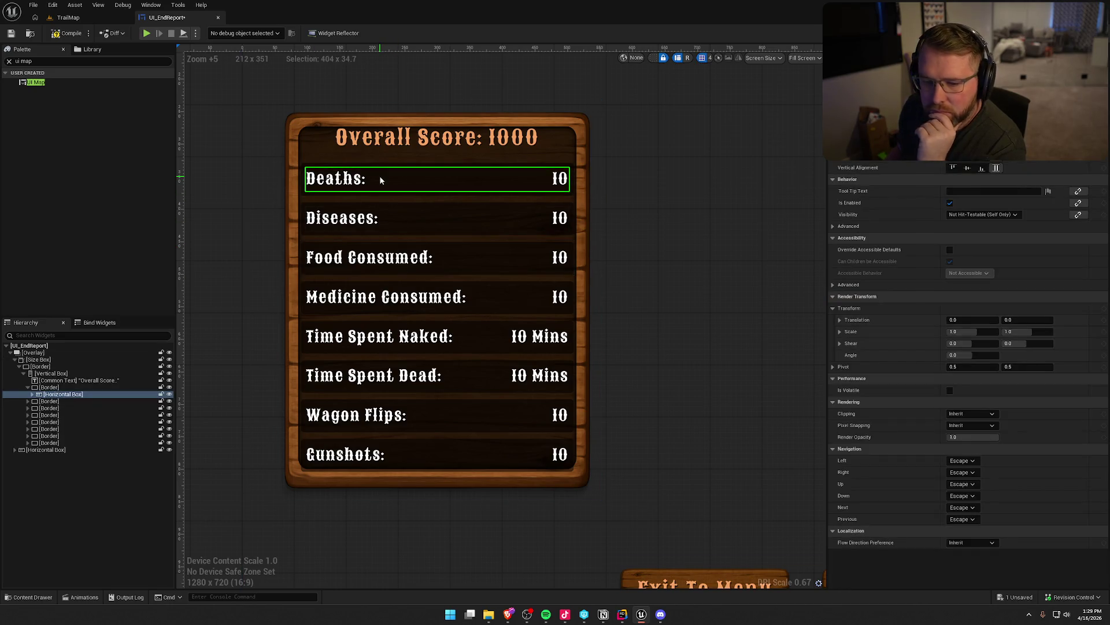
left_click(57, 390)
left_click(169, 388)
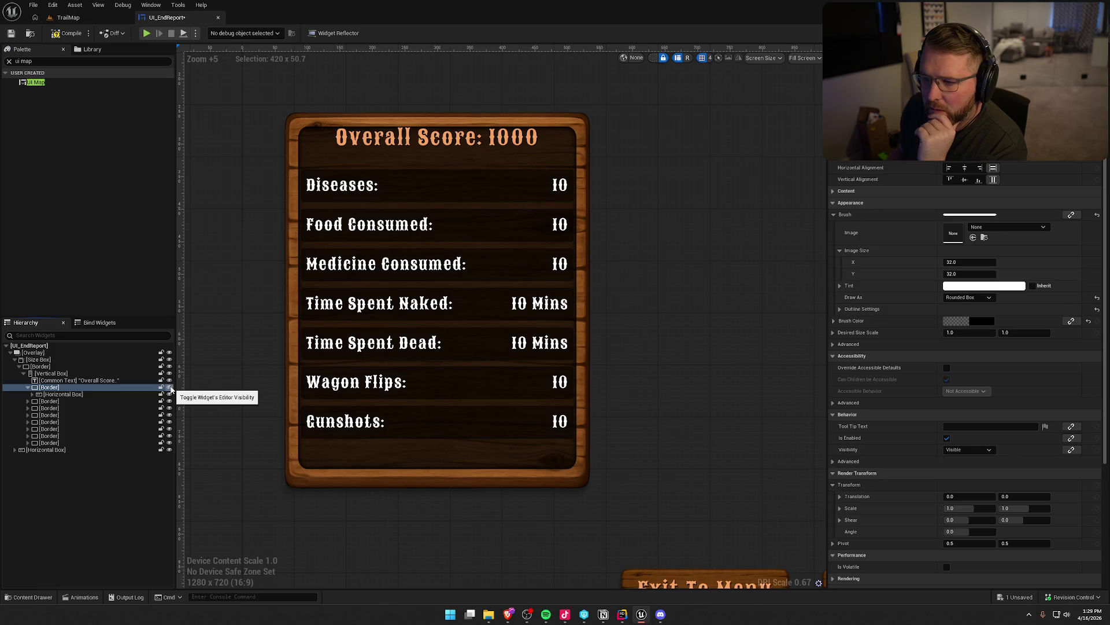
left_click(170, 387)
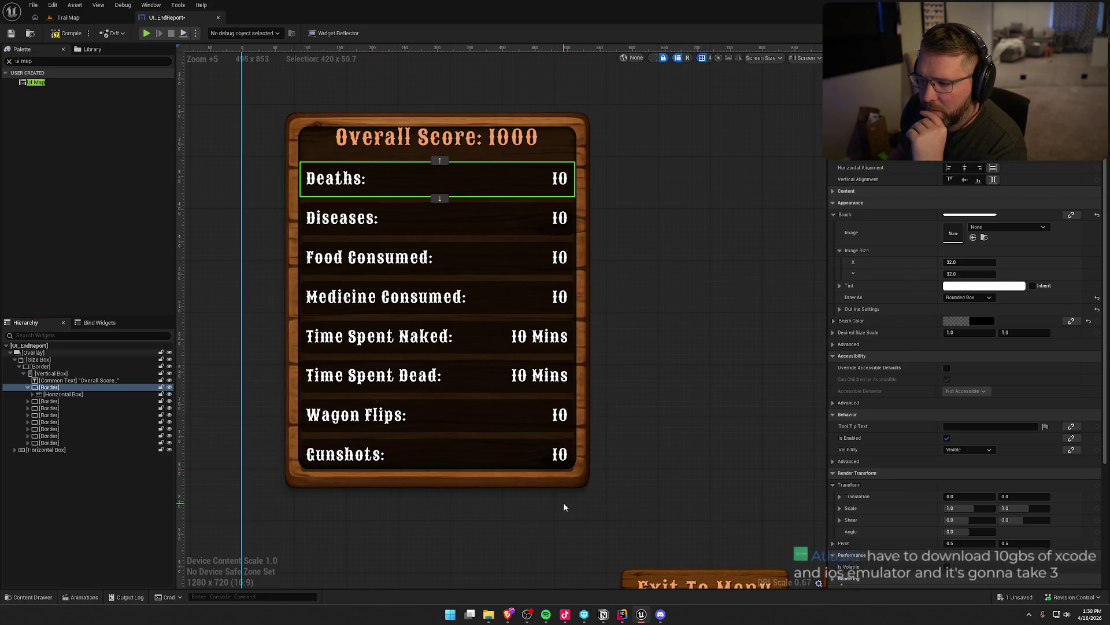
left_click(70, 395)
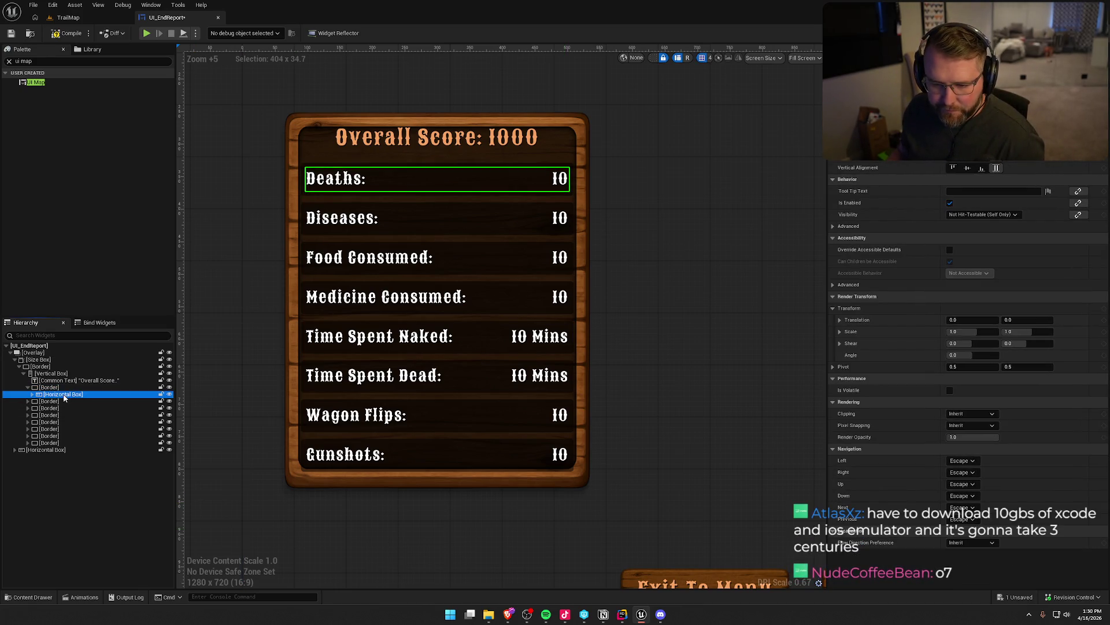
left_click_drag(61, 396, 57, 387)
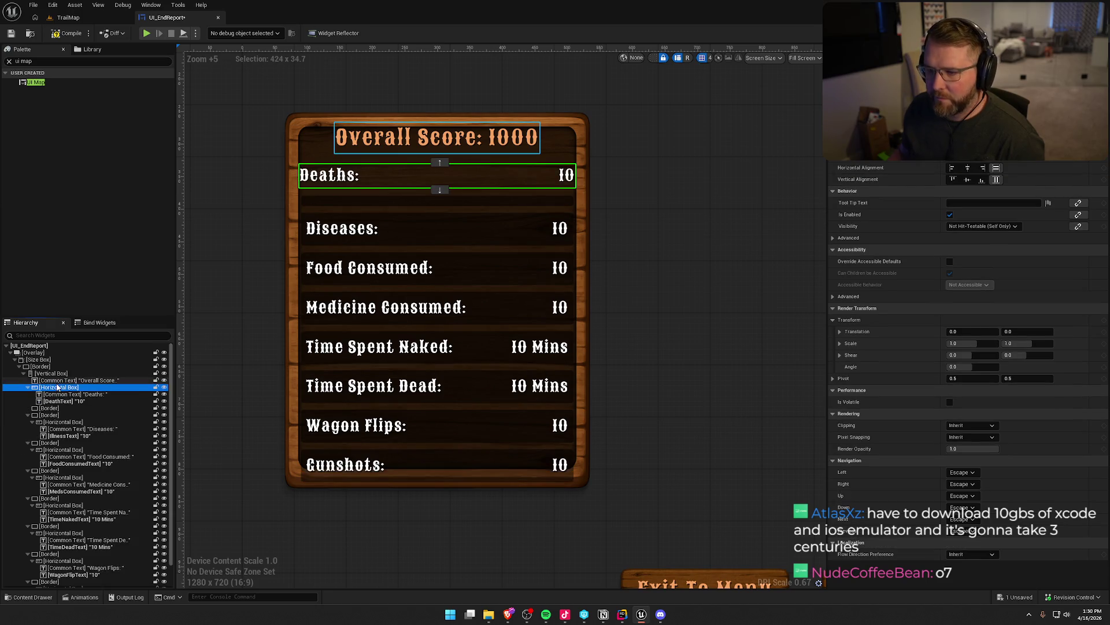
left_click(58, 409)
key("Delete")
- Replace the Diseases, Food Consumed and Medicine Consumed borders with their child rows
left_click(59, 409)
right_click(59, 409)
mouse_move(87, 501)
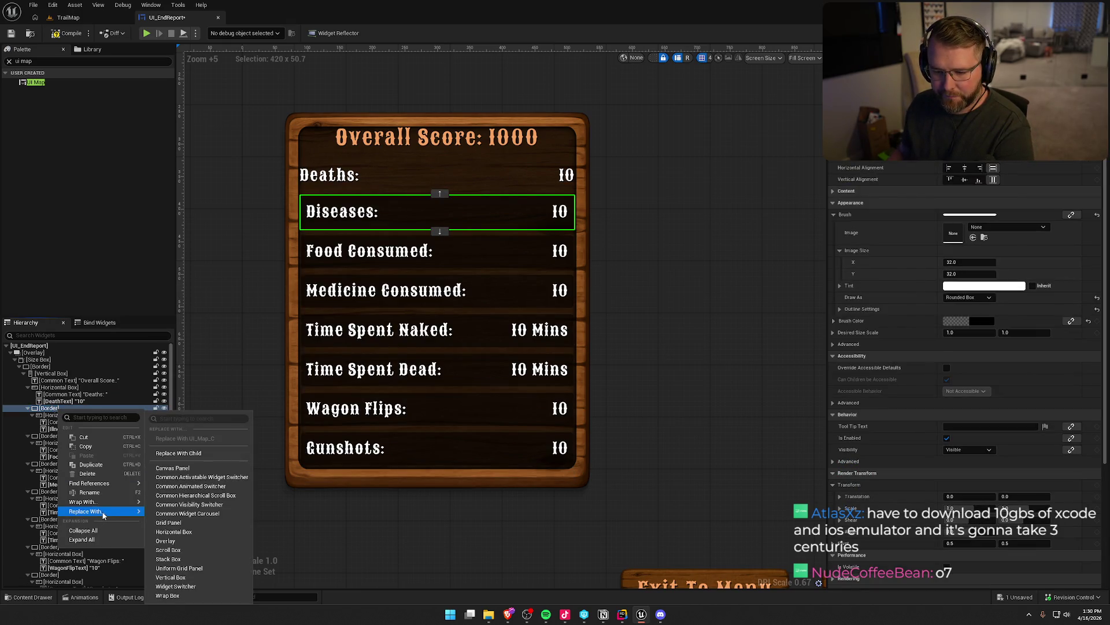
left_click(191, 454)
left_click(48, 430)
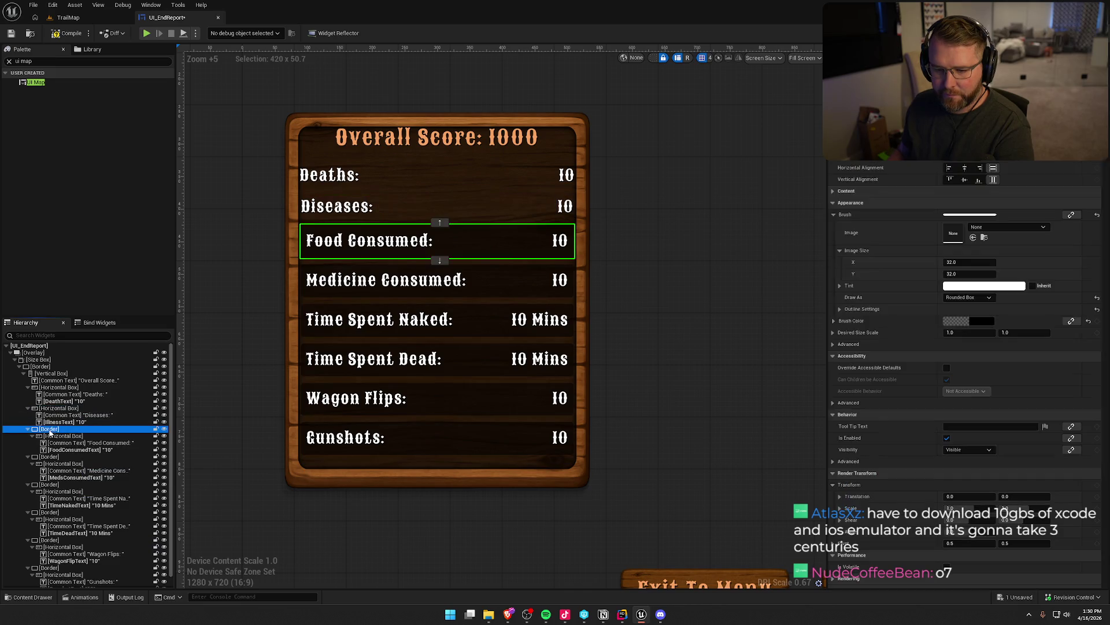
right_click(51, 431)
mouse_move(87, 531)
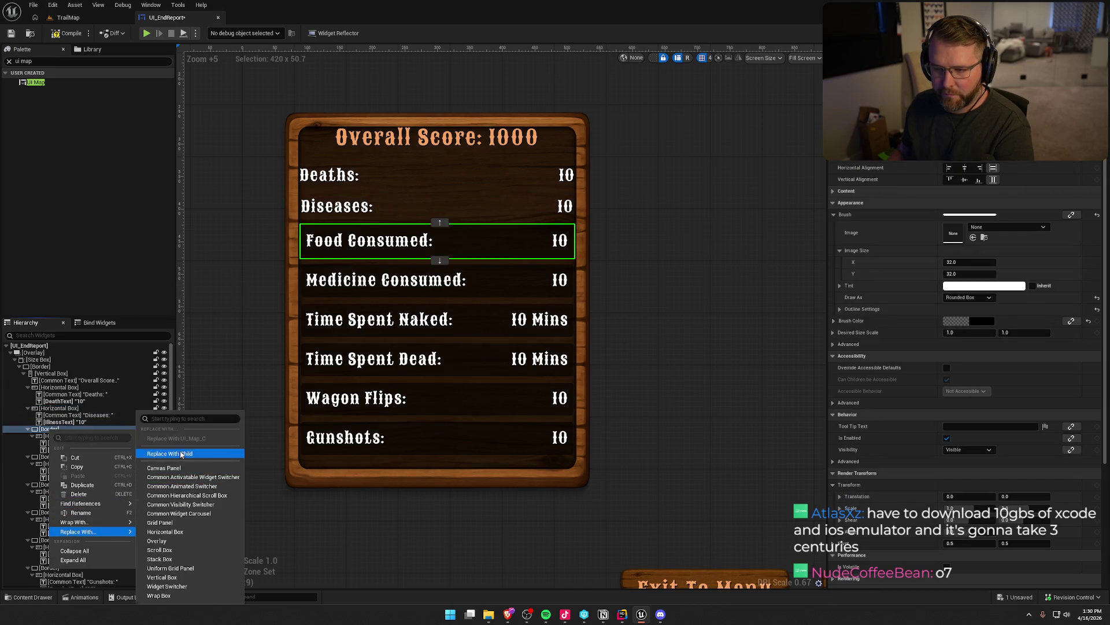
left_click(169, 453)
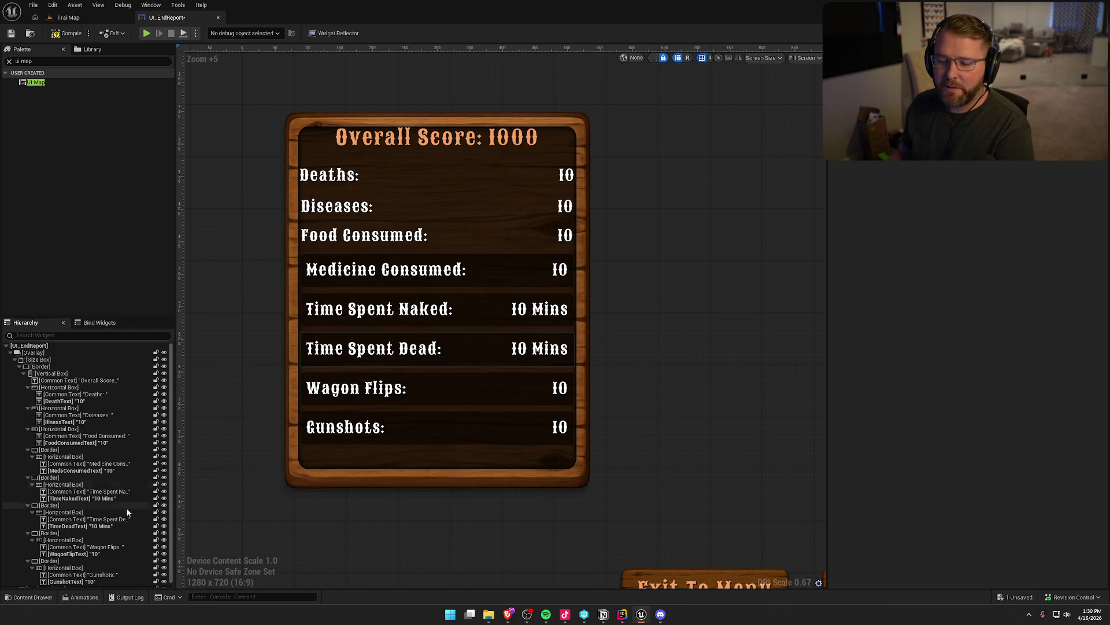
right_click(52, 450)
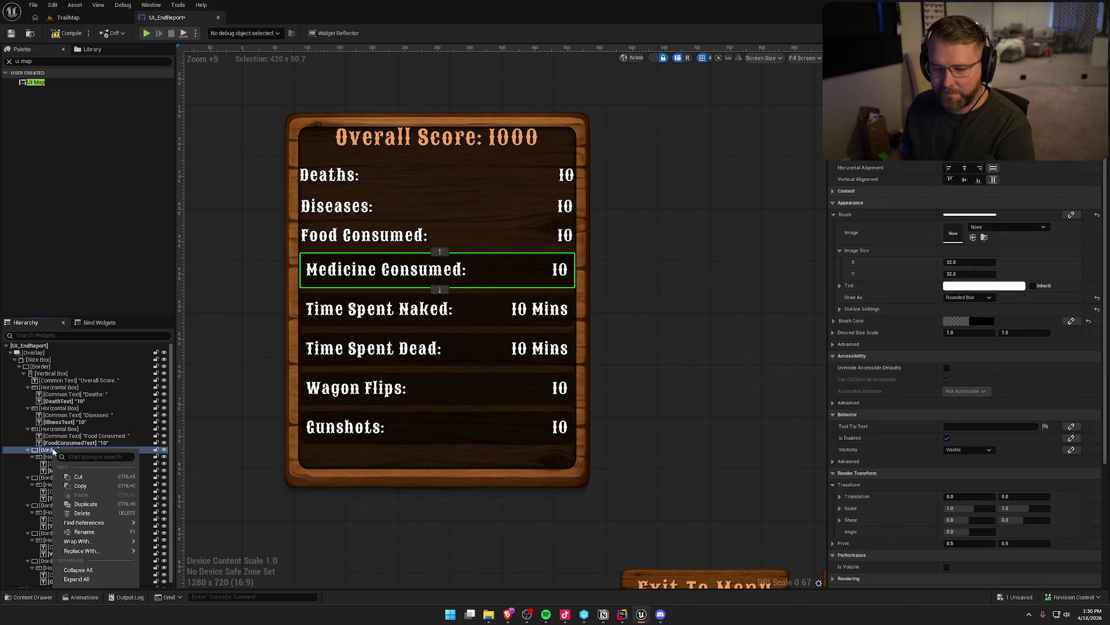
mouse_move(81, 550)
left_click(168, 453)
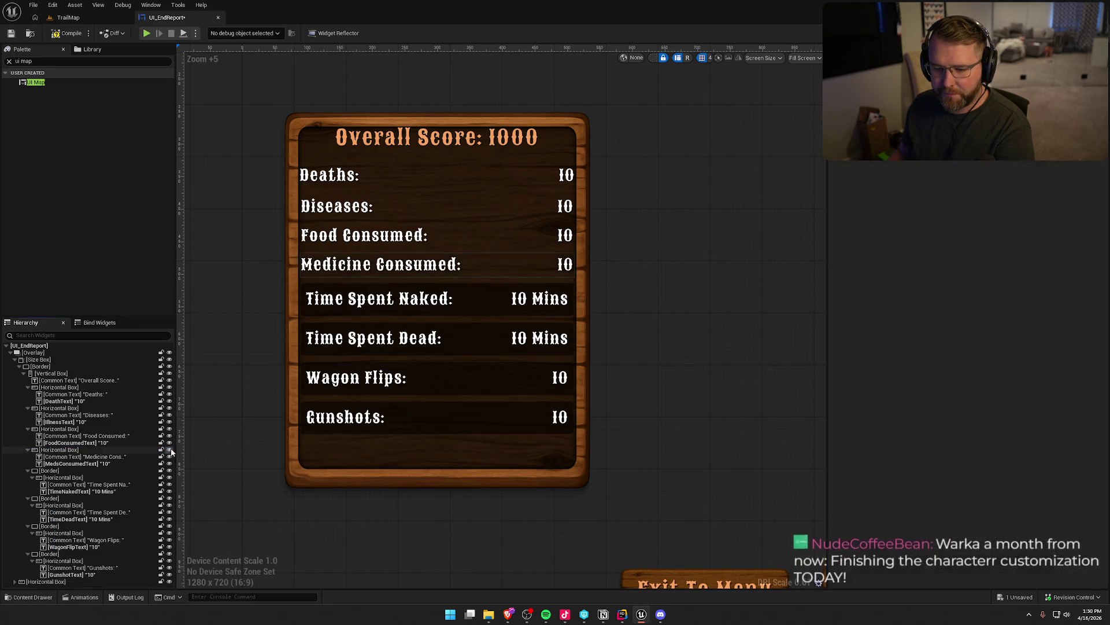
- Replace the Time Spent Naked and Time Spent Dead borders with their child rows
left_click(69, 470)
right_click(69, 470)
mouse_move(115, 431)
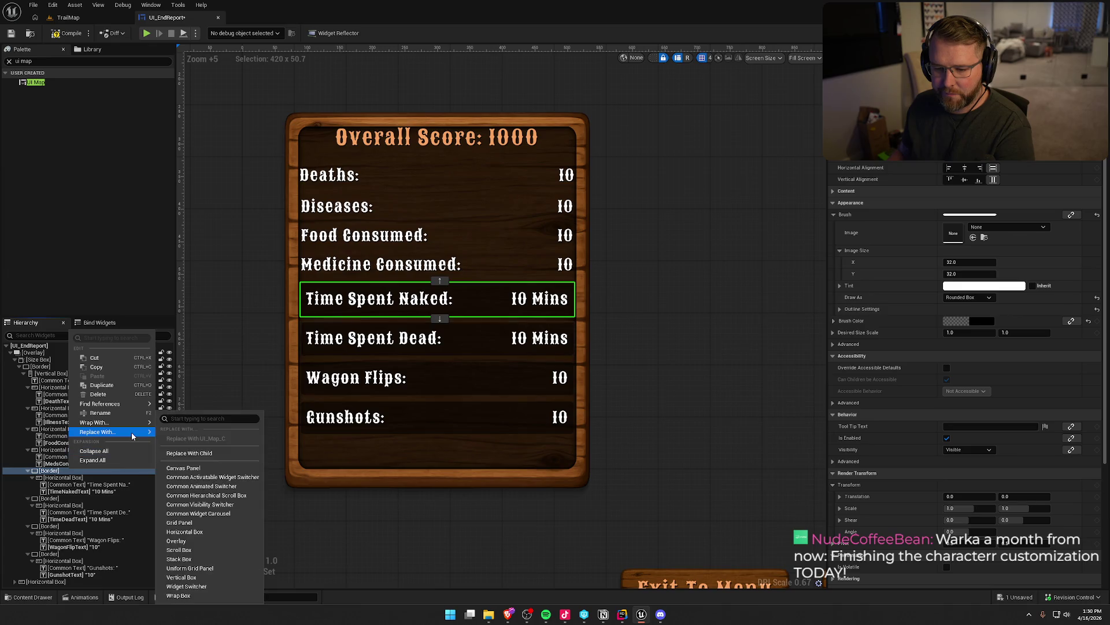
left_click(189, 453)
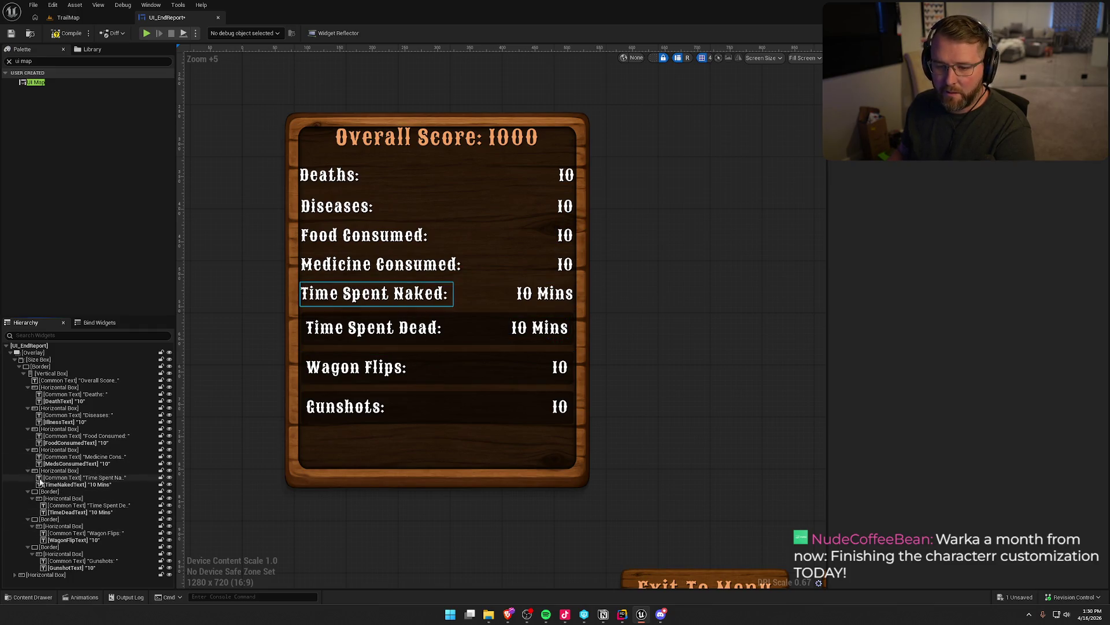
left_click(51, 491)
right_click(75, 492)
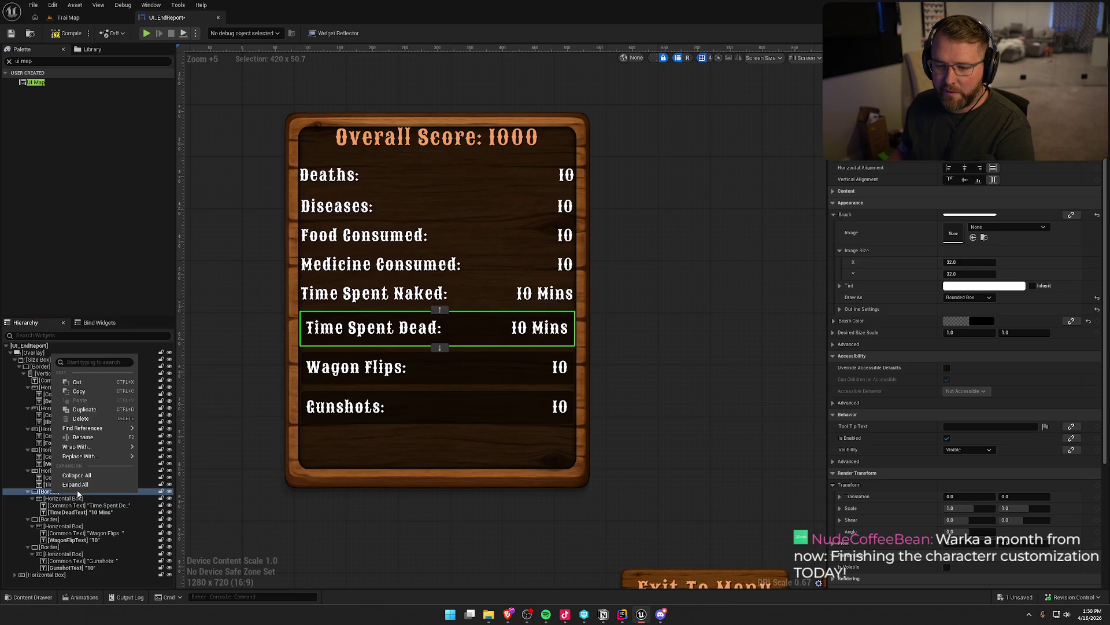
mouse_move(86, 455)
left_click(174, 457)
- Replace the Wagon Flips and Gunshots borders with their child rows, then collapse the score list
left_click(59, 513)
right_click(58, 513)
left_click(178, 461)
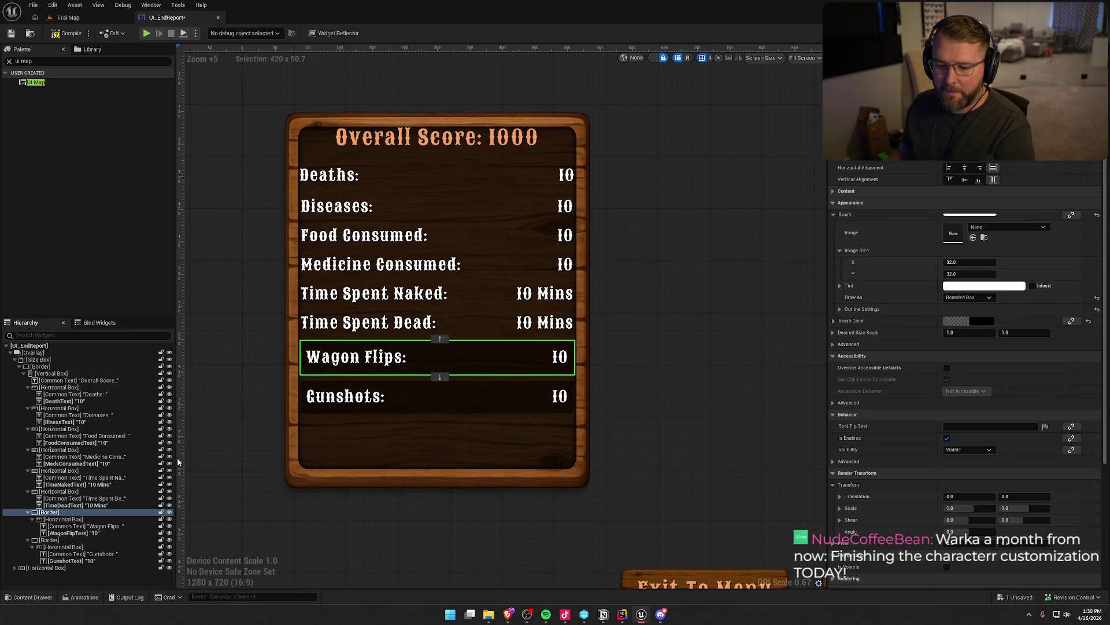
left_click(51, 533)
right_click(52, 533)
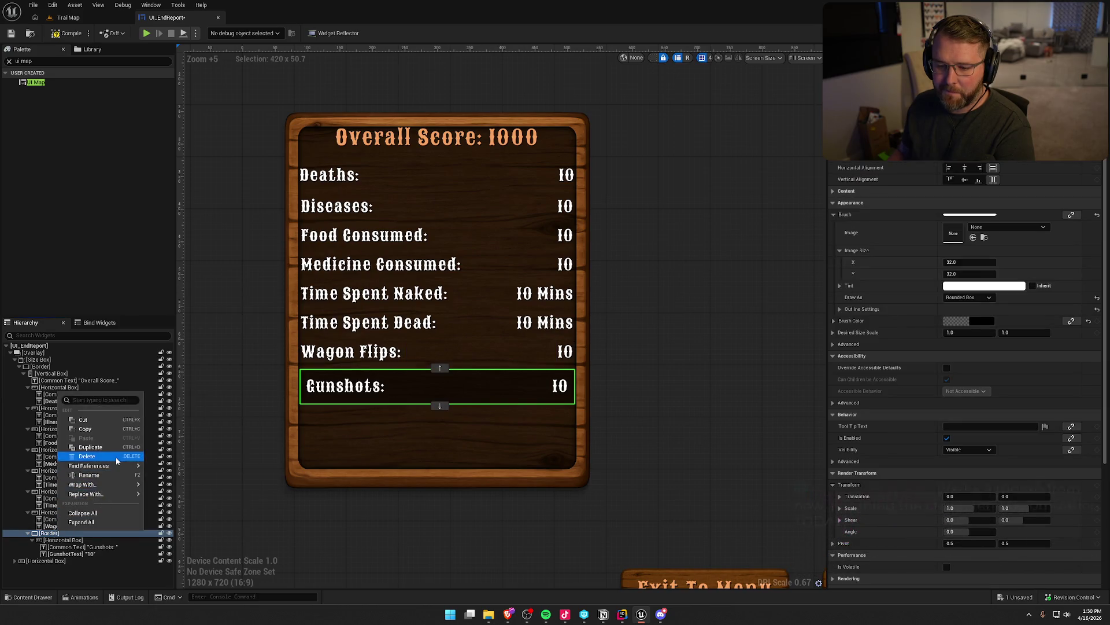
mouse_move(109, 493)
left_click(187, 453)
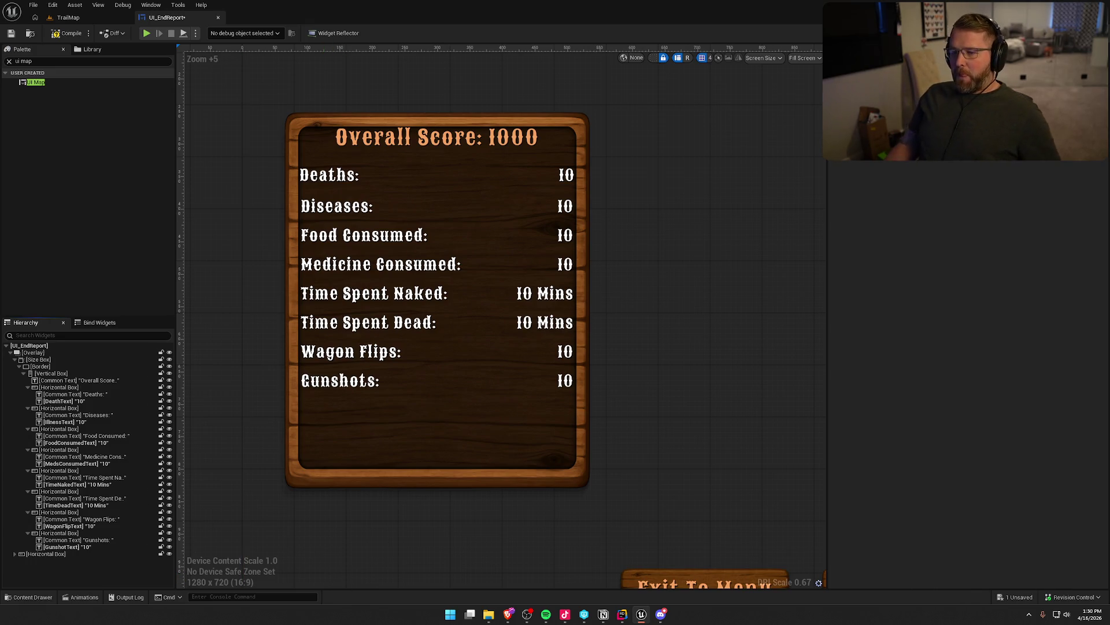
double_click(45, 375)
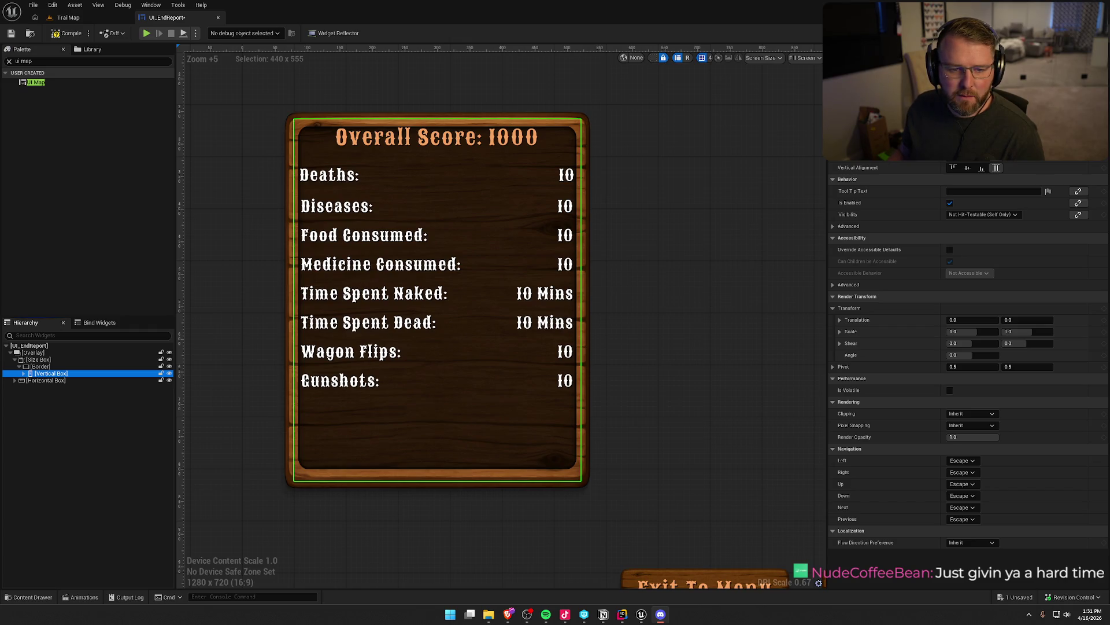
- Give the score list's Vertical Box 40 padding on all sides with 50 bottom padding
left_click(40, 367)
left_click(53, 373)
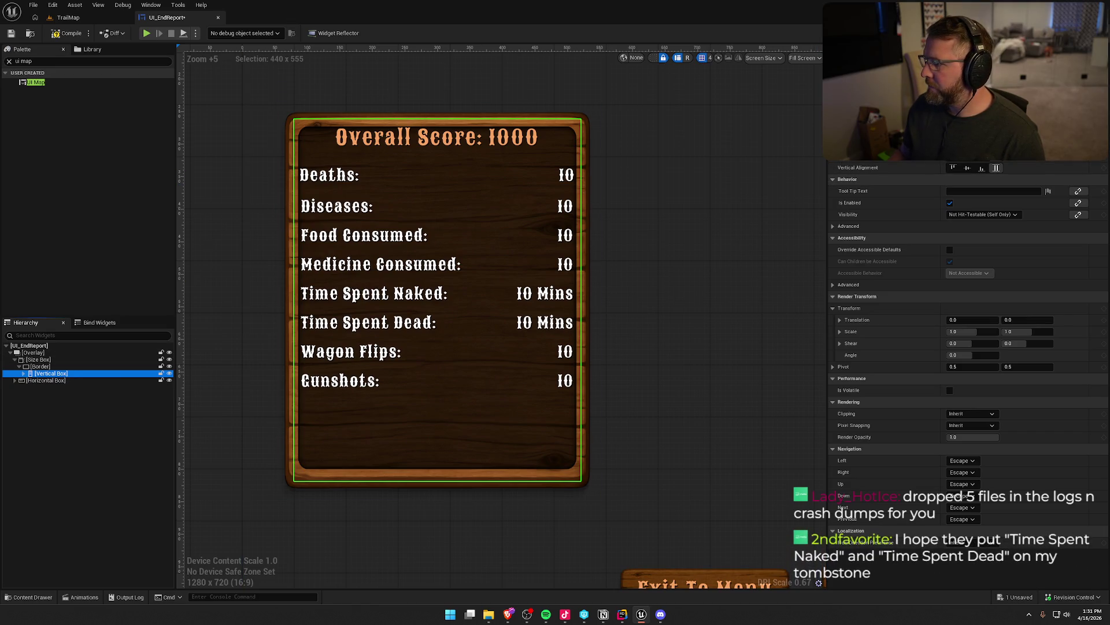
type("5")
key("Return")
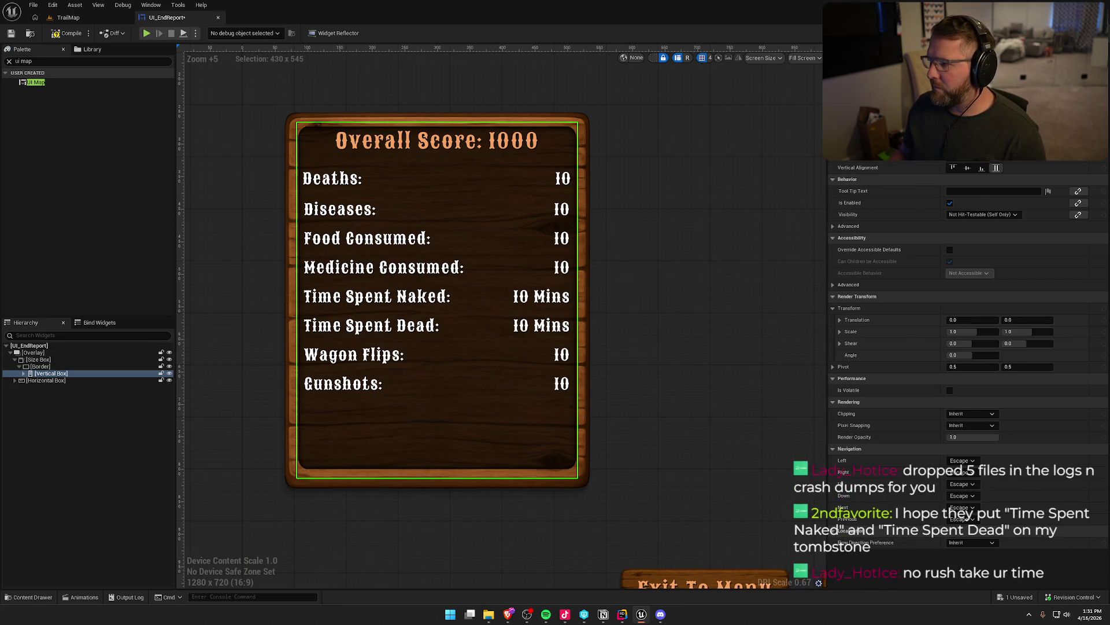
scroll(915, 187, "up", 2)
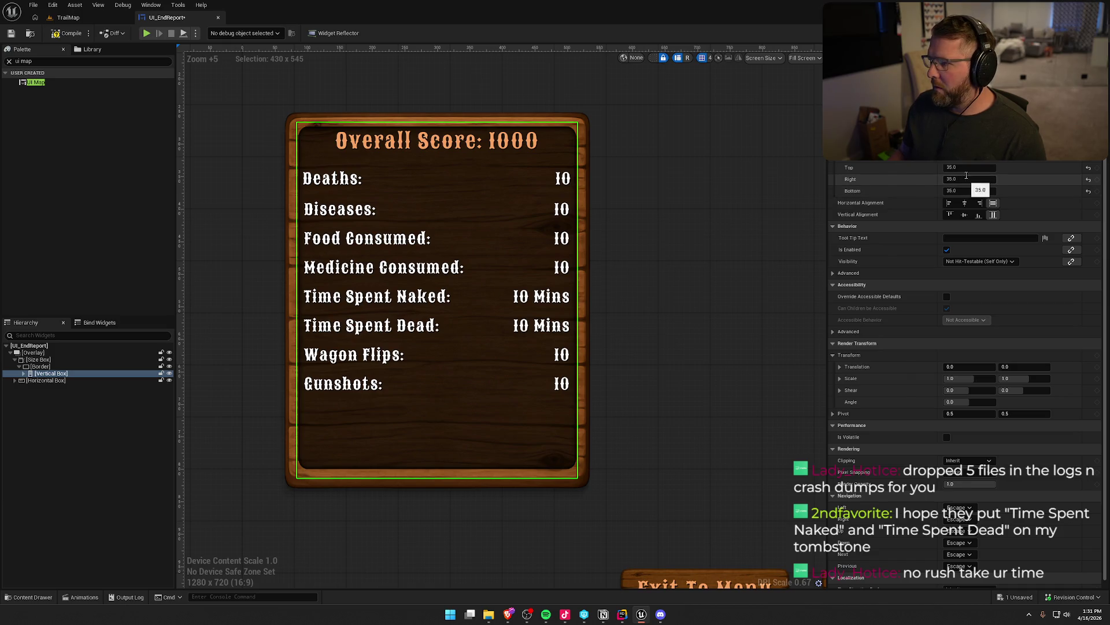
type("40")
key("Return")
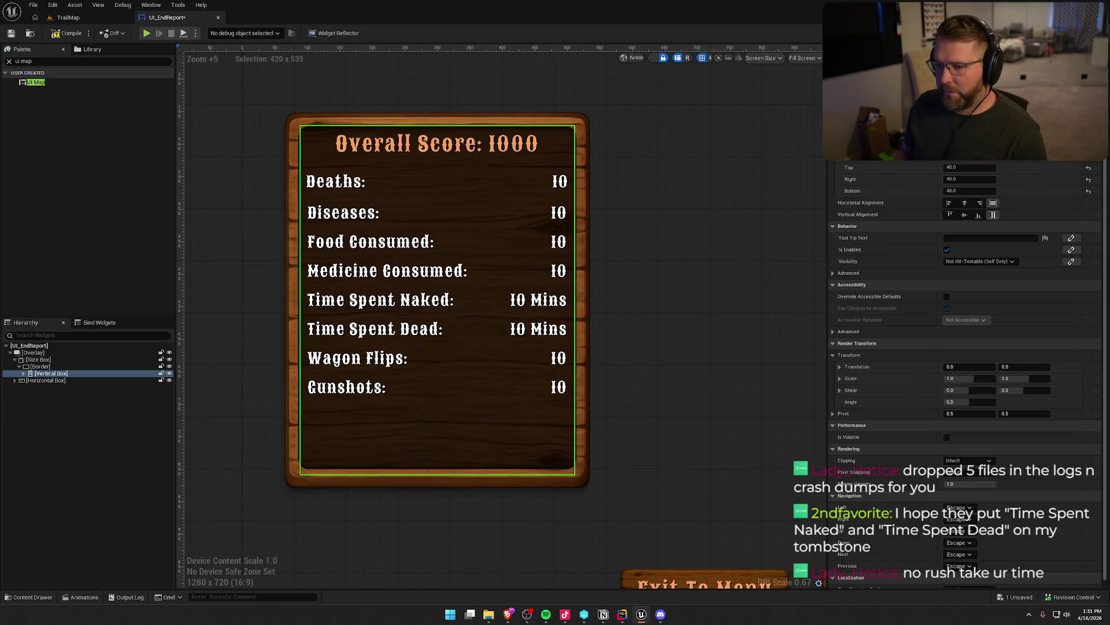
left_click(970, 190)
type("50")
key("Return")
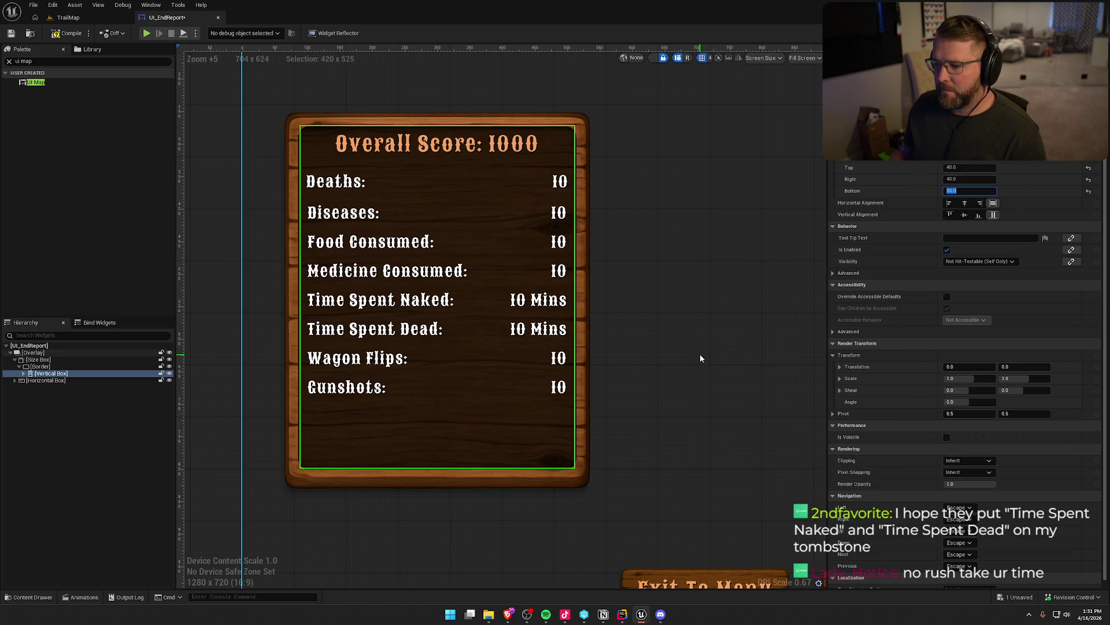
left_click(696, 372)
scroll(696, 372, "down", 5)
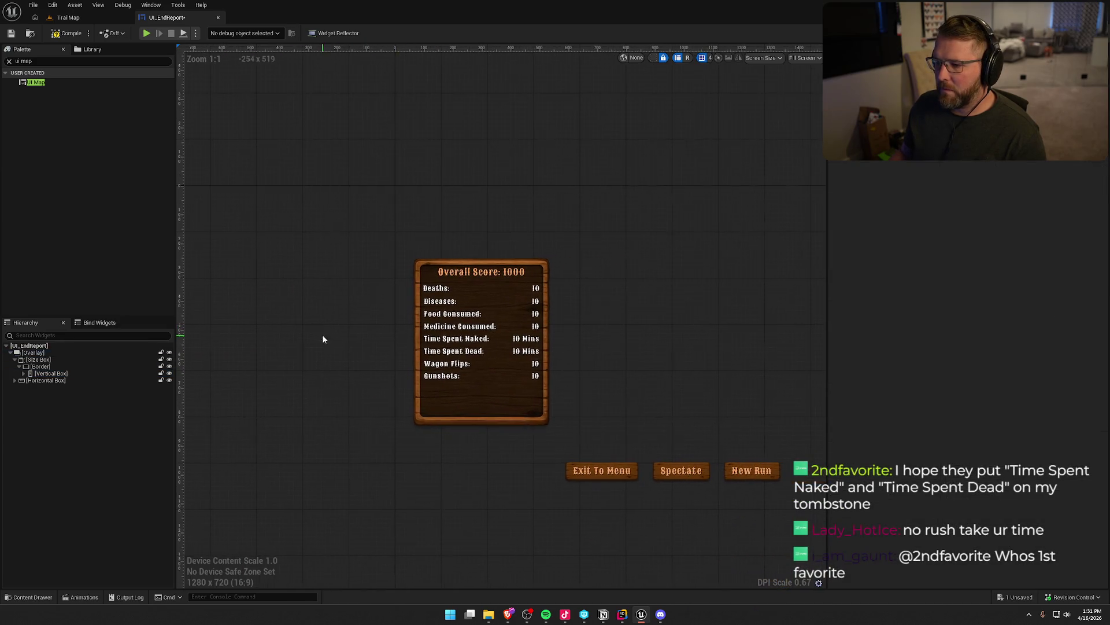
- Collapse the contents of all eight score rows from Deaths to Gunshots in the Hierarchy
scroll(349, 312, "up", 3)
left_click(24, 373, "shift")
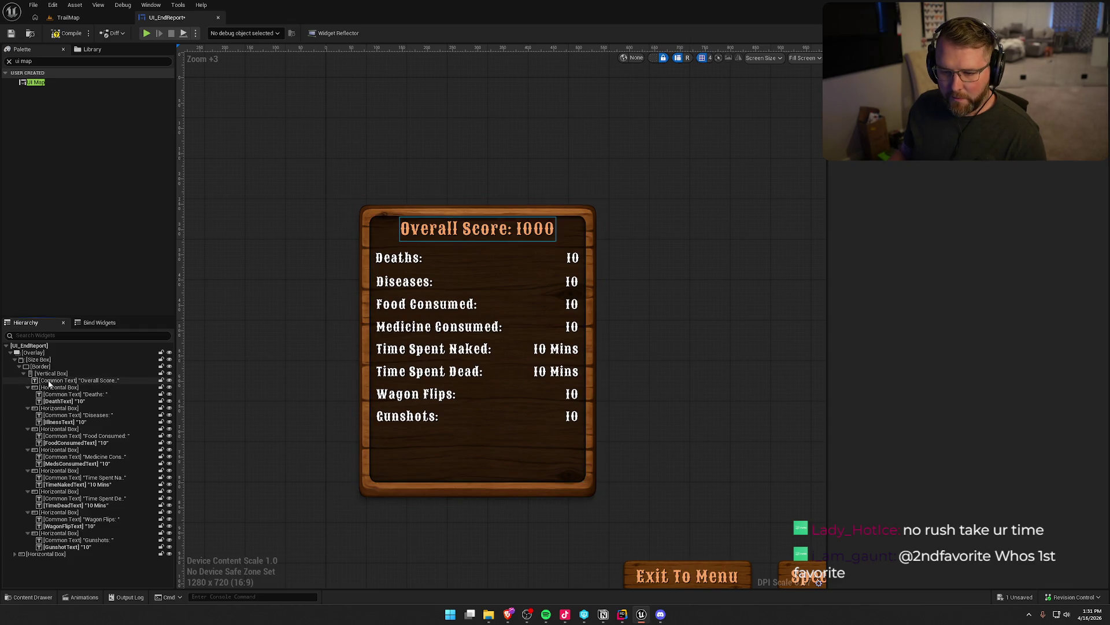
left_click(28, 387)
left_click(28, 394)
left_click(27, 401)
left_click(27, 408)
left_click(27, 415)
left_click(27, 421)
left_click(27, 429)
left_click(28, 435)
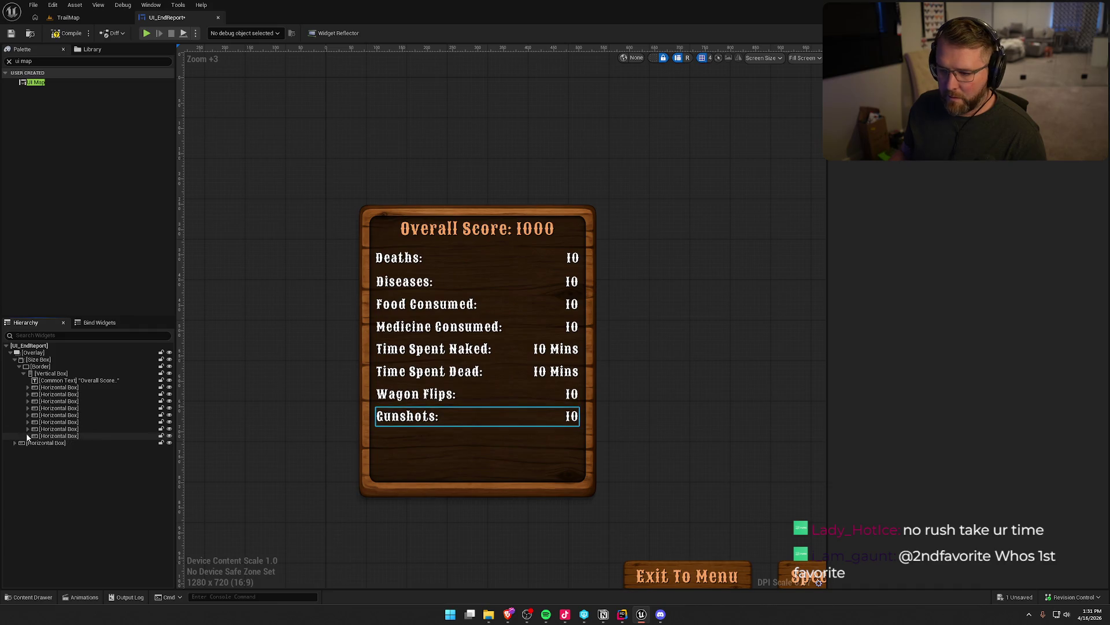
- Set the selected score rows' Size to Fill so they spread down the panel
left_click(58, 387)
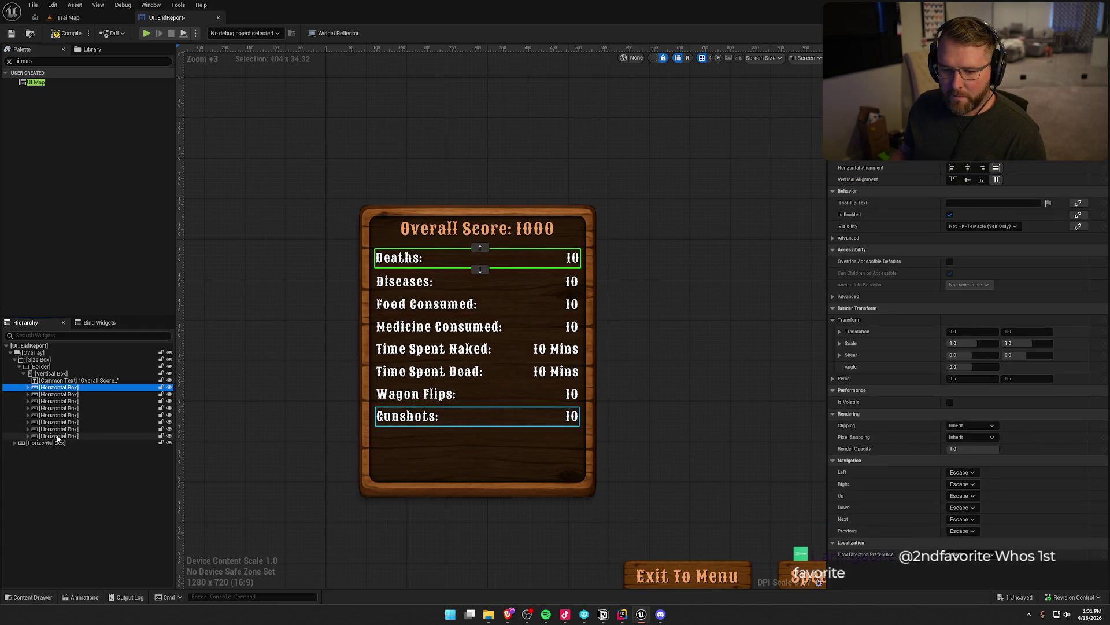
left_click(57, 436, "shift")
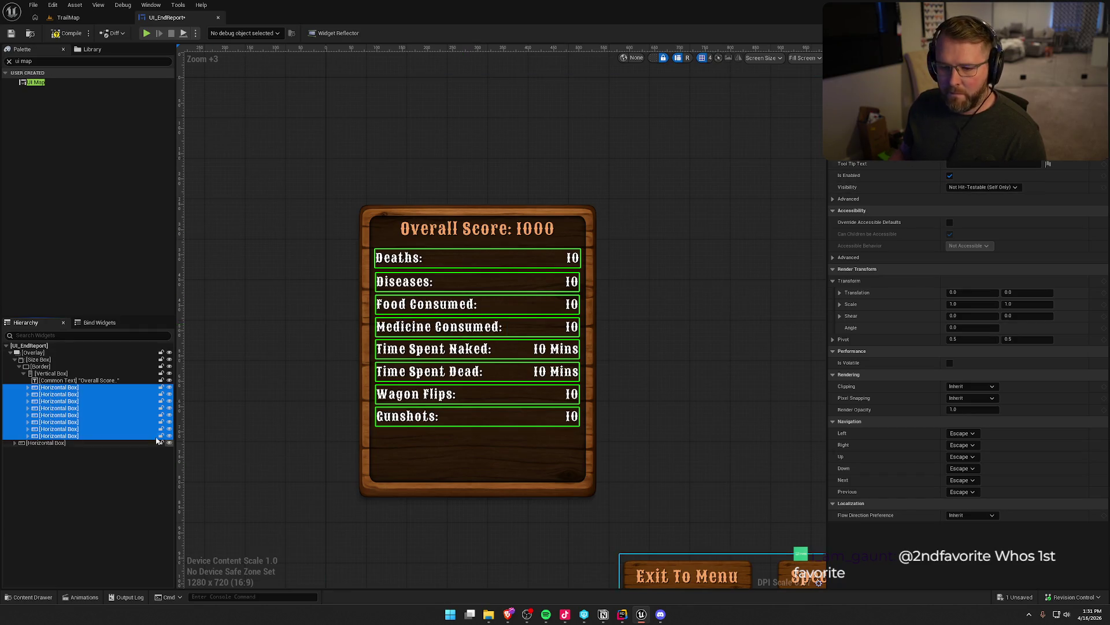
left_click(58, 387, "ctrl")
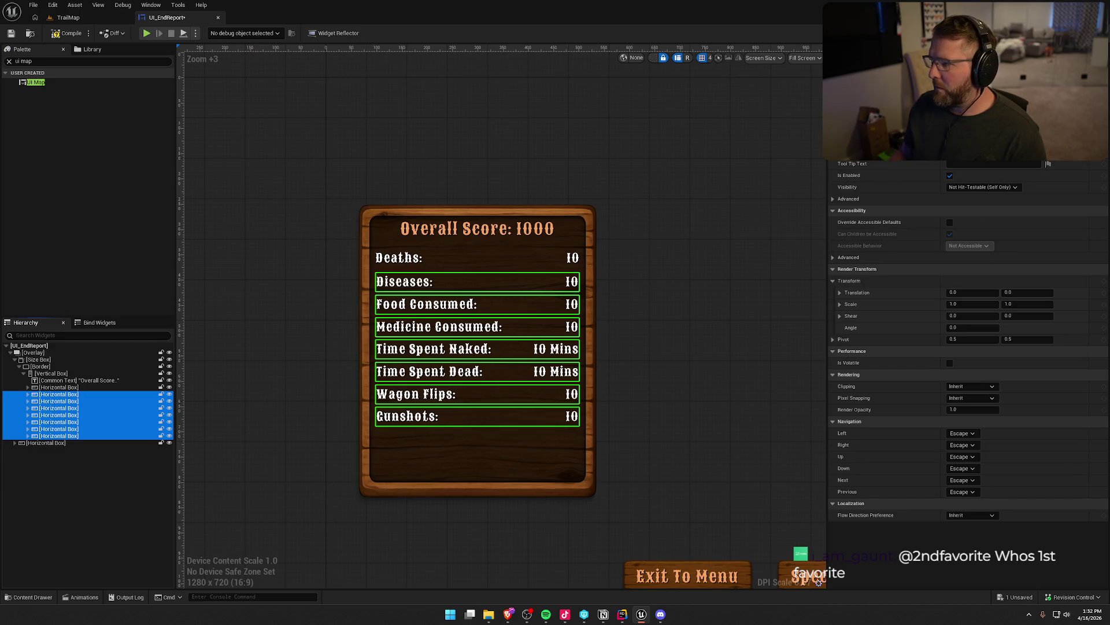
scroll(966, 347, "up", 2)
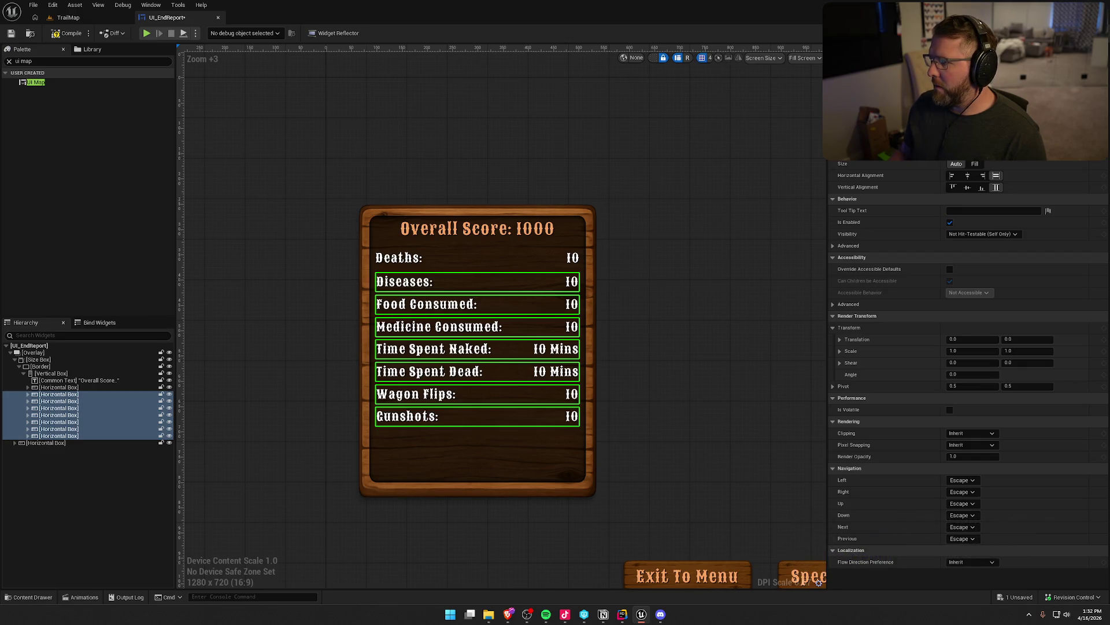
left_click(975, 164)
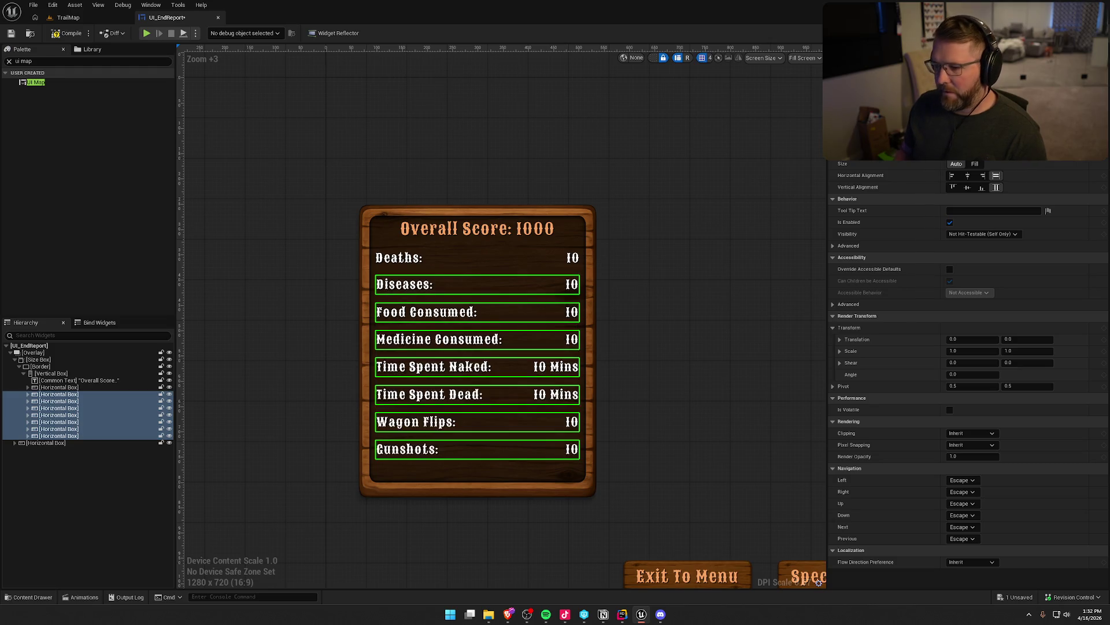
left_click(413, 269)
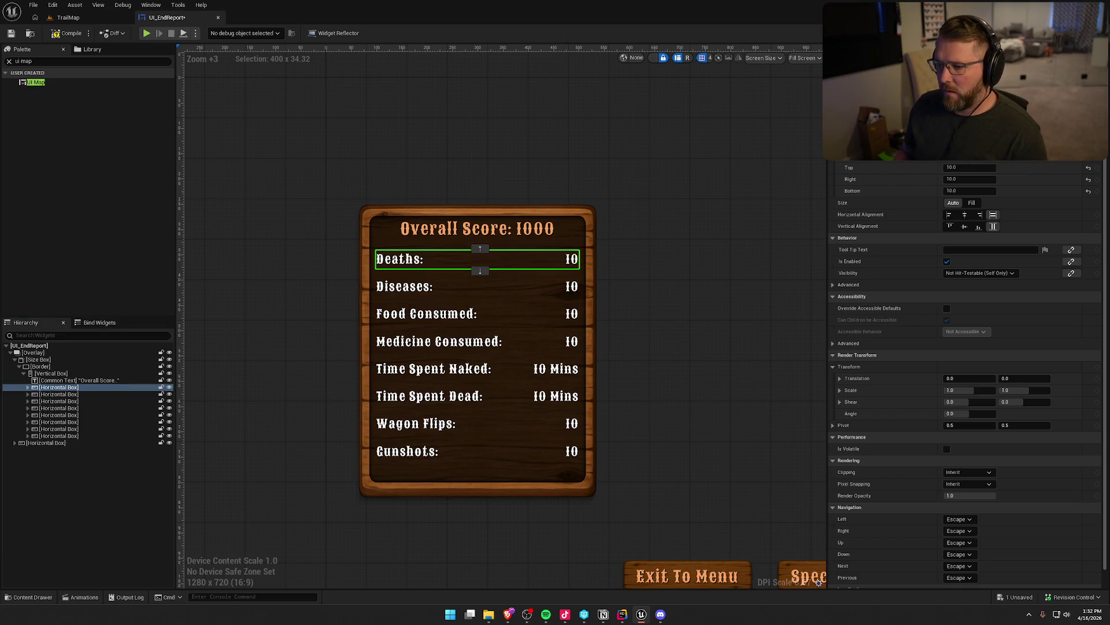
left_click(252, 262)
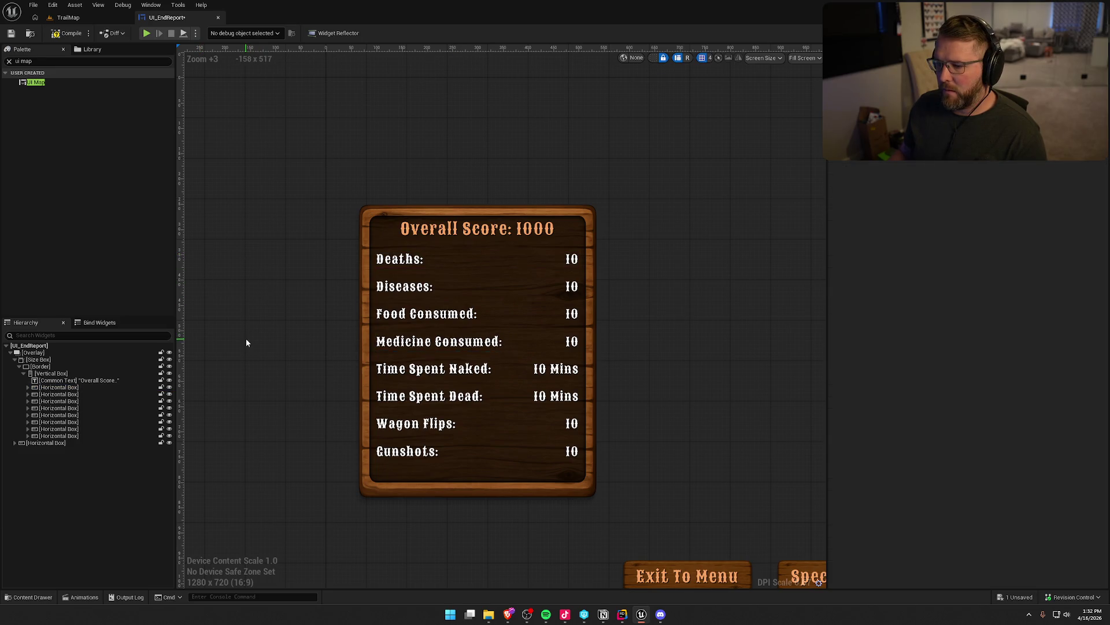
scroll(227, 278, "down", 4)
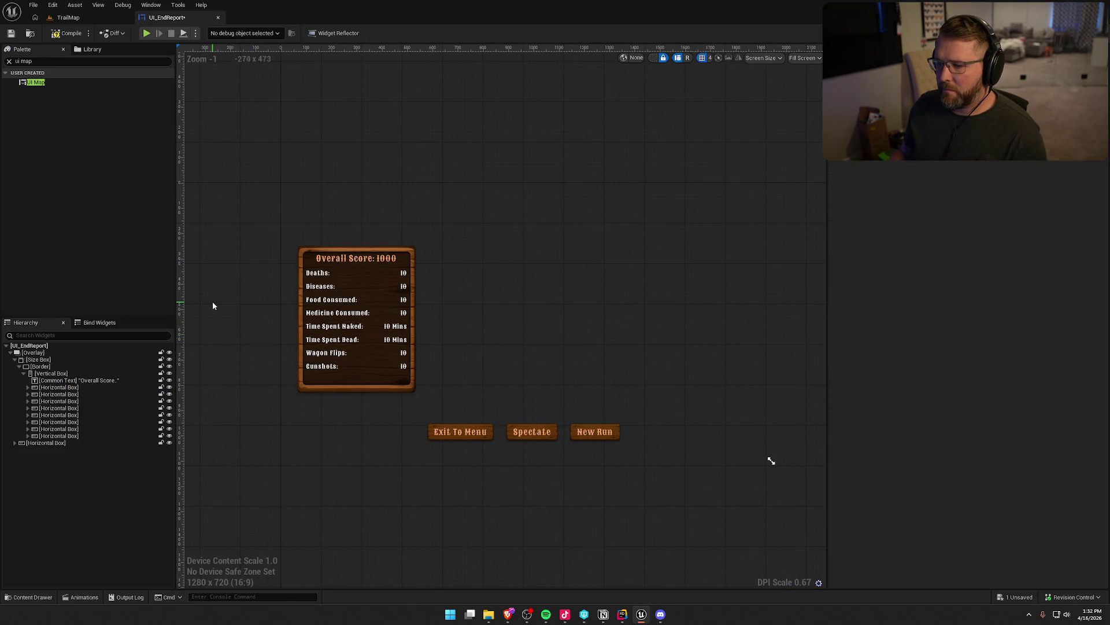
- Save UI_EndReport and centre the score-row Vertical Box vertically in the scoreboard
key("ctrl+s")
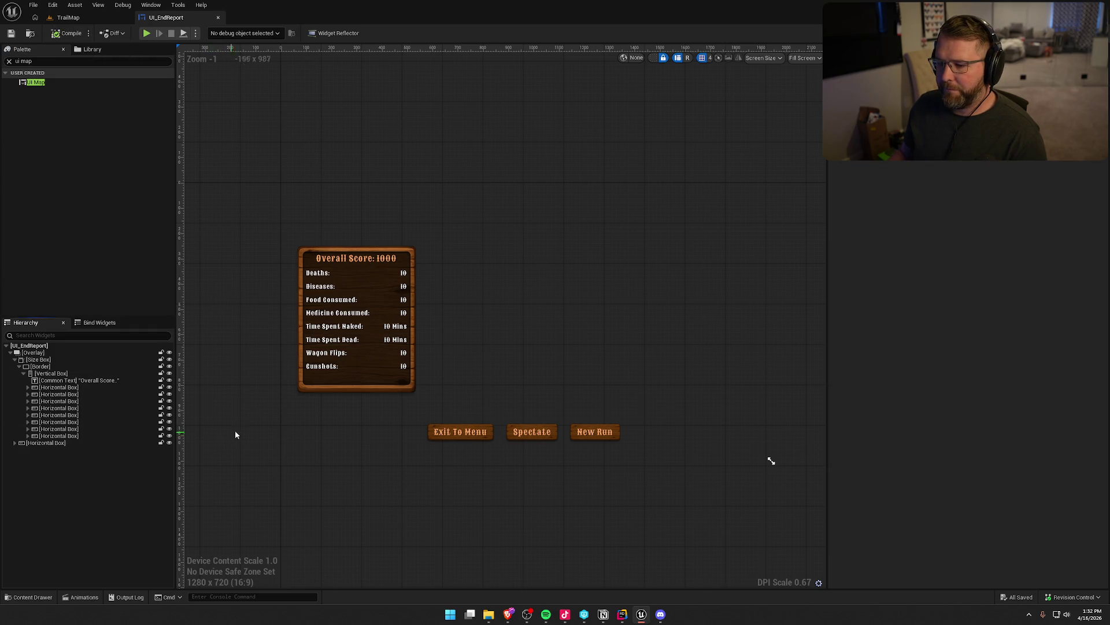
scroll(358, 364, "up", 2)
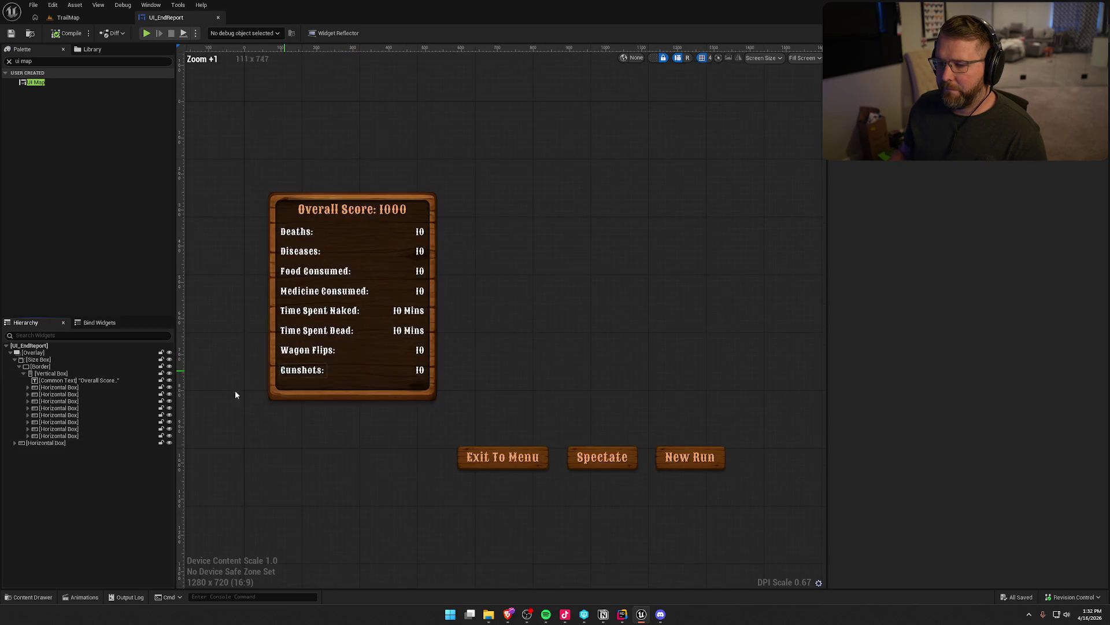
left_click(24, 373)
left_click(50, 373)
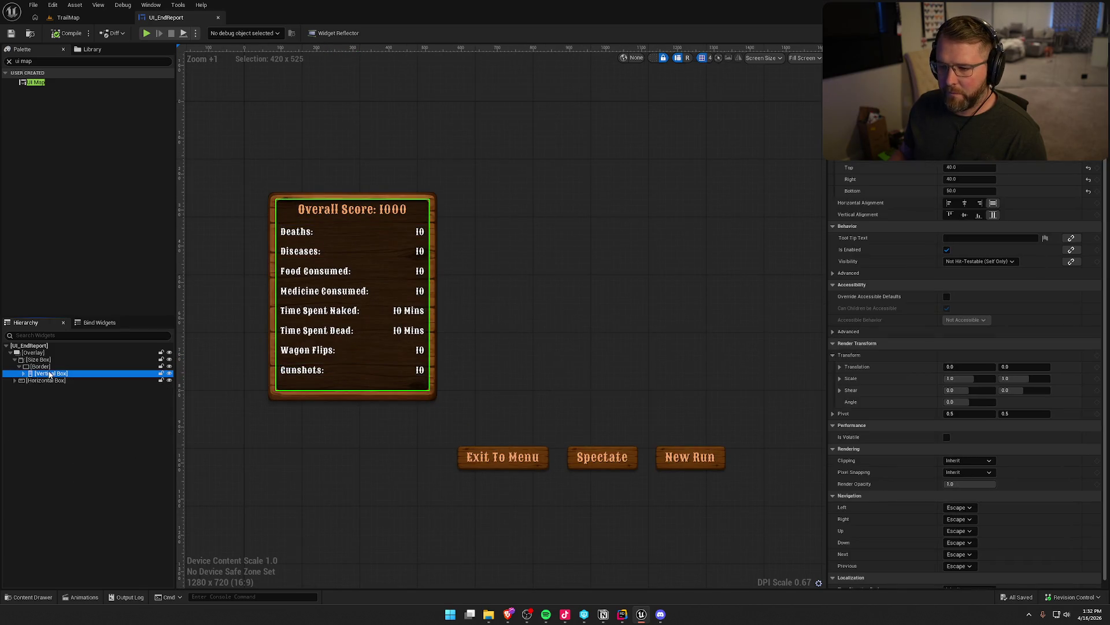
left_click(49, 367)
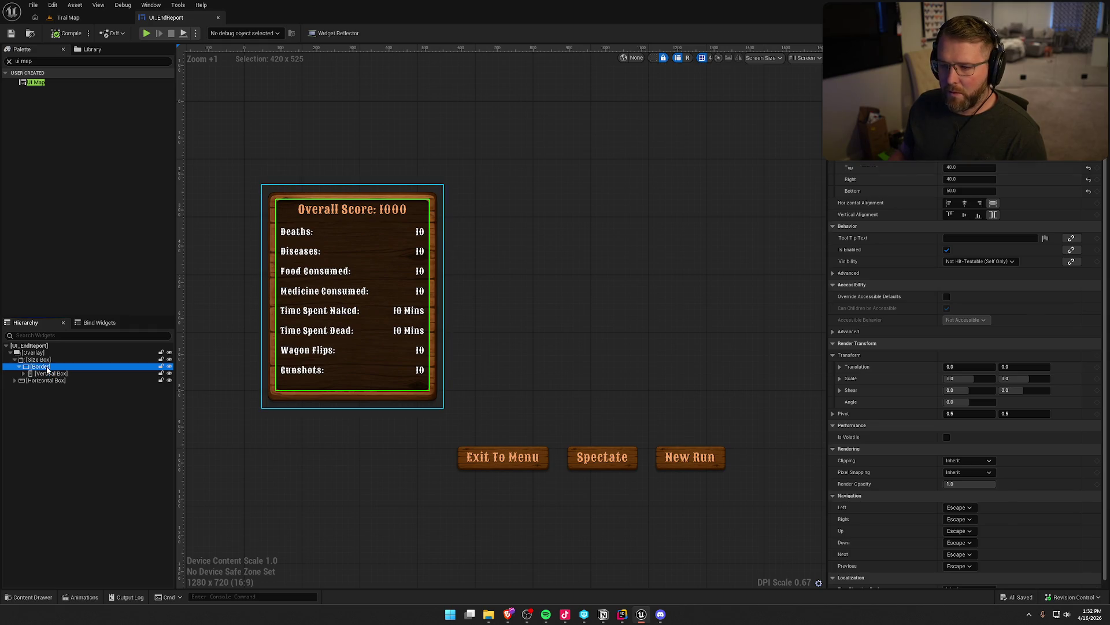
left_click(51, 373)
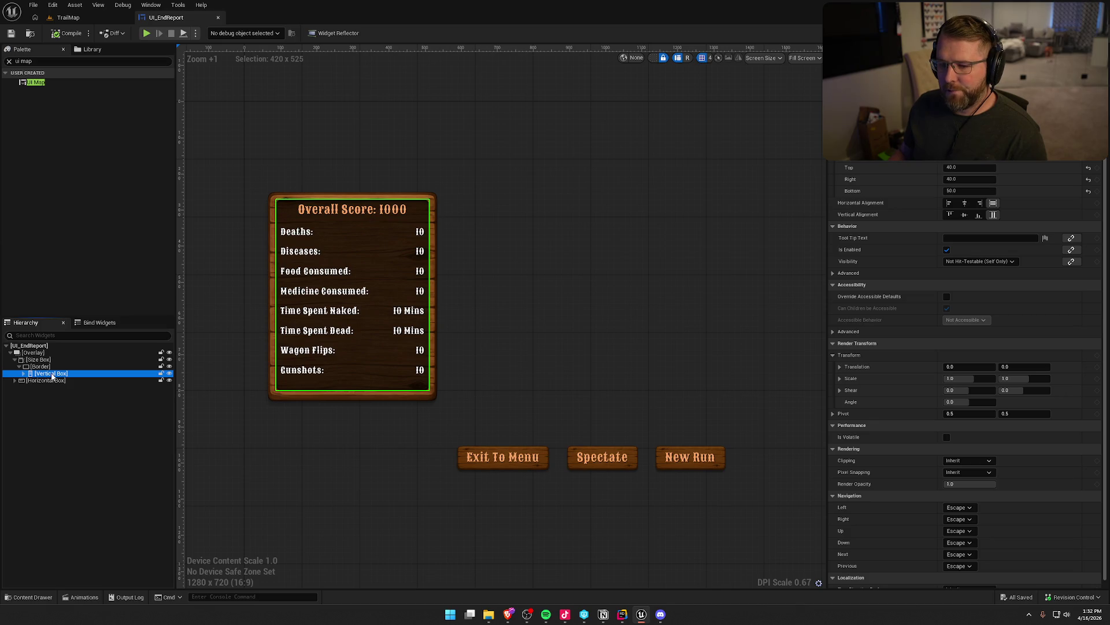
left_click(24, 375)
left_click(23, 374)
left_click(965, 216)
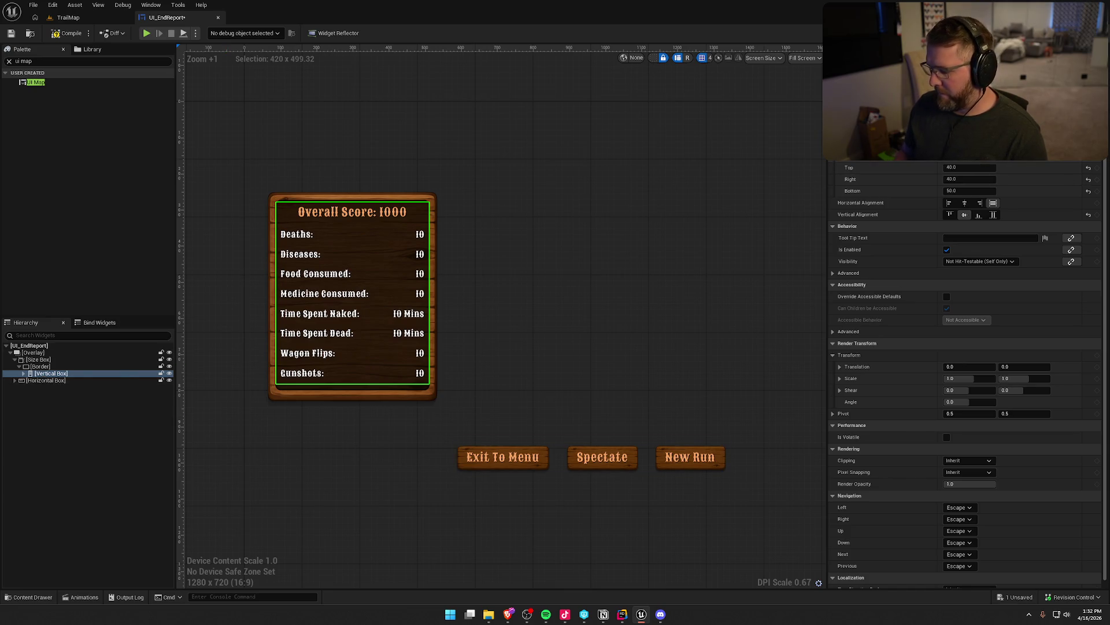
- Set the Vertical Box's top and bottom padding to 0, keeping 40 right padding
key("ctrl+z")
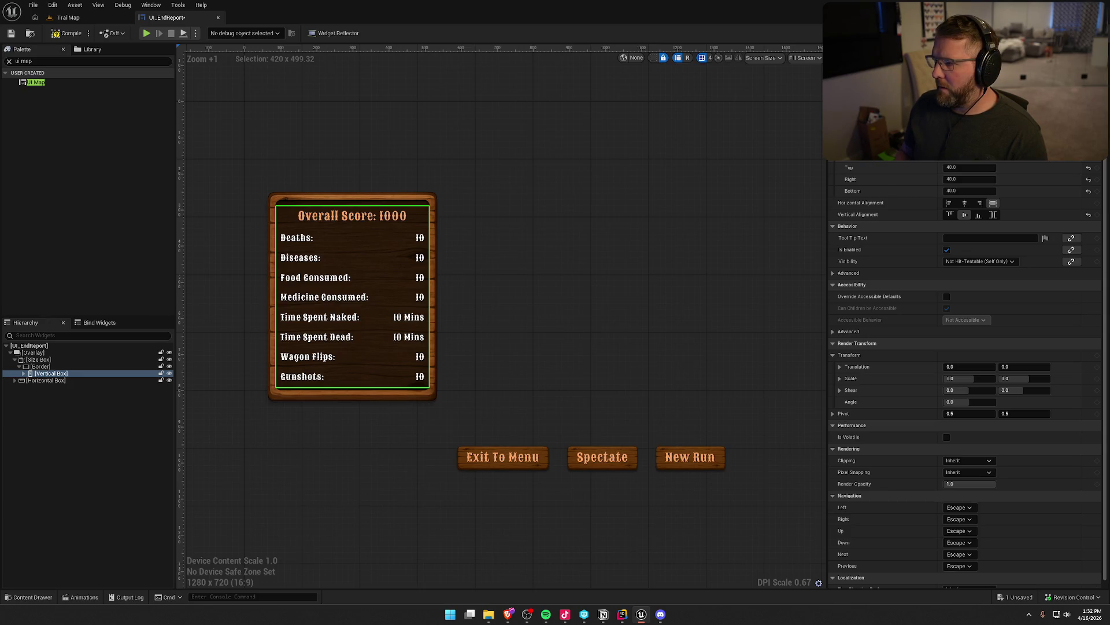
key("ctrl+z")
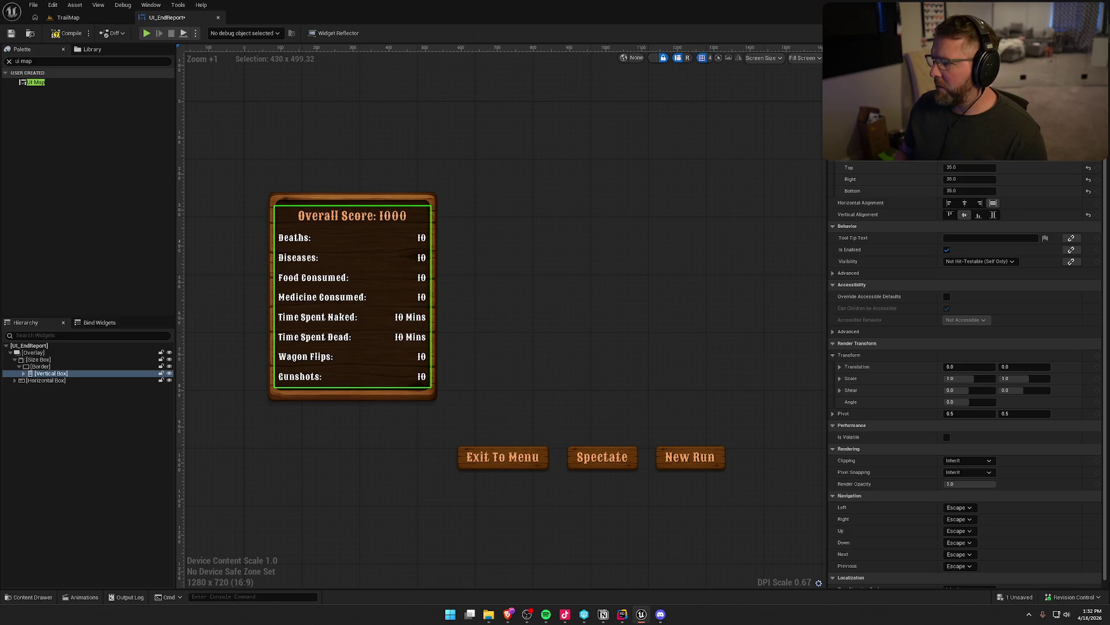
key("ctrl+y")
left_click(969, 167)
type("30")
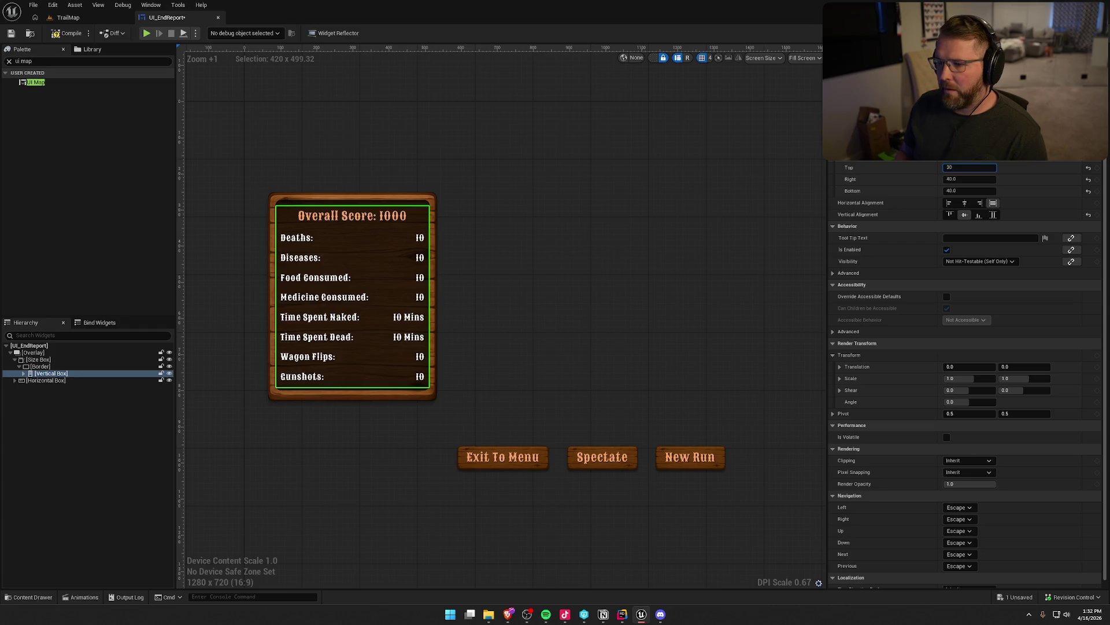
key("Tab")
key("Tab")
type("30")
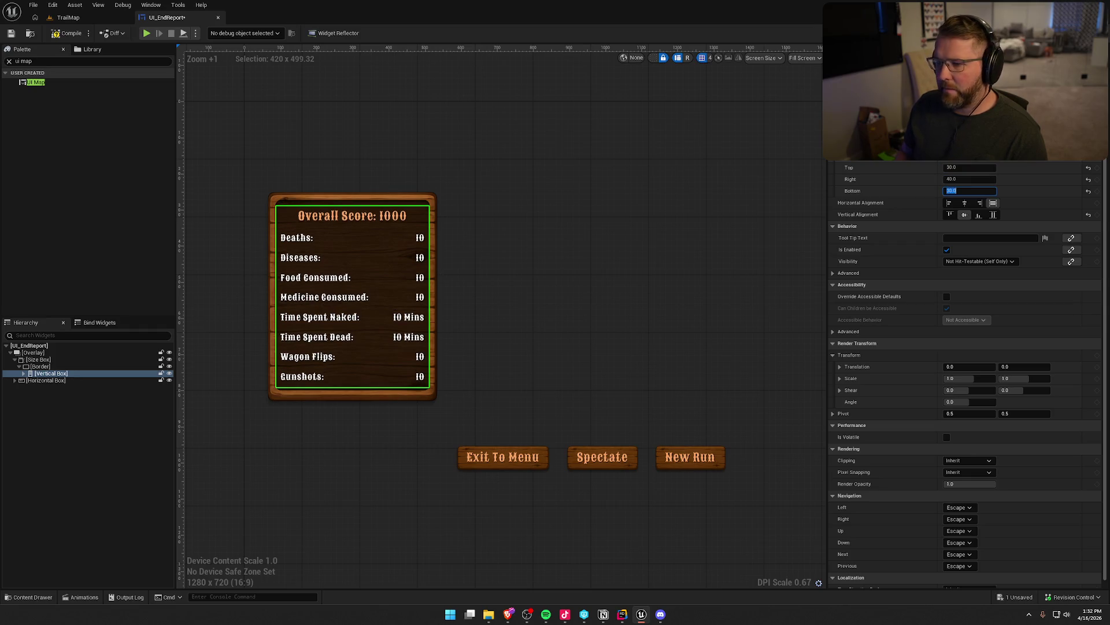
key("shift+Tab")
key("shift+Tab")
type("0")
key("Tab")
key("Tab")
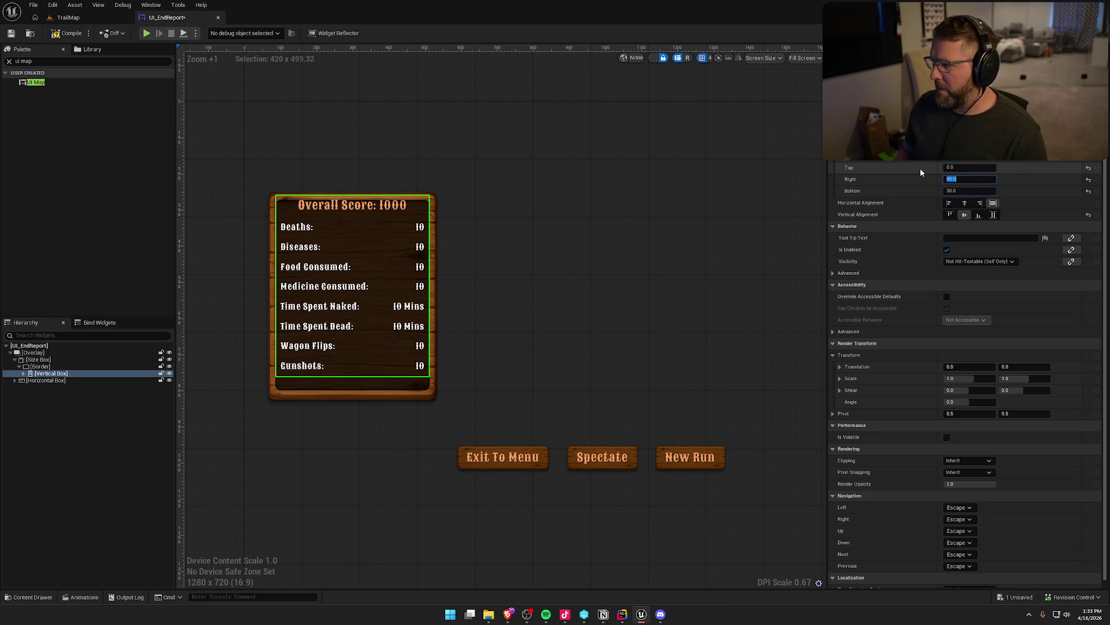
type("0")
key("Return")
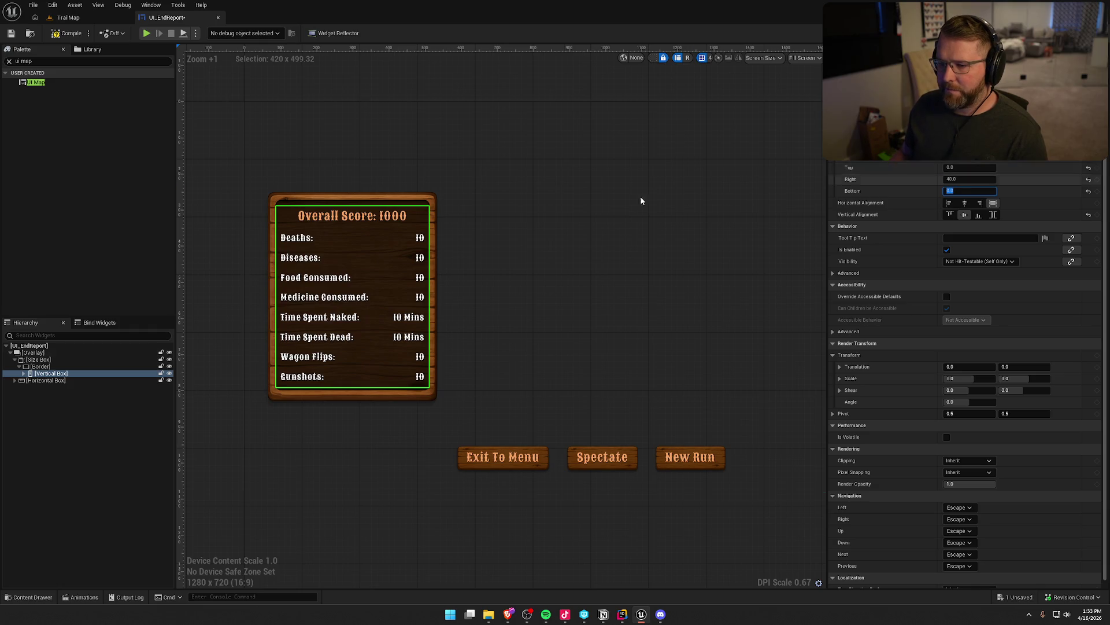
left_click(375, 84)
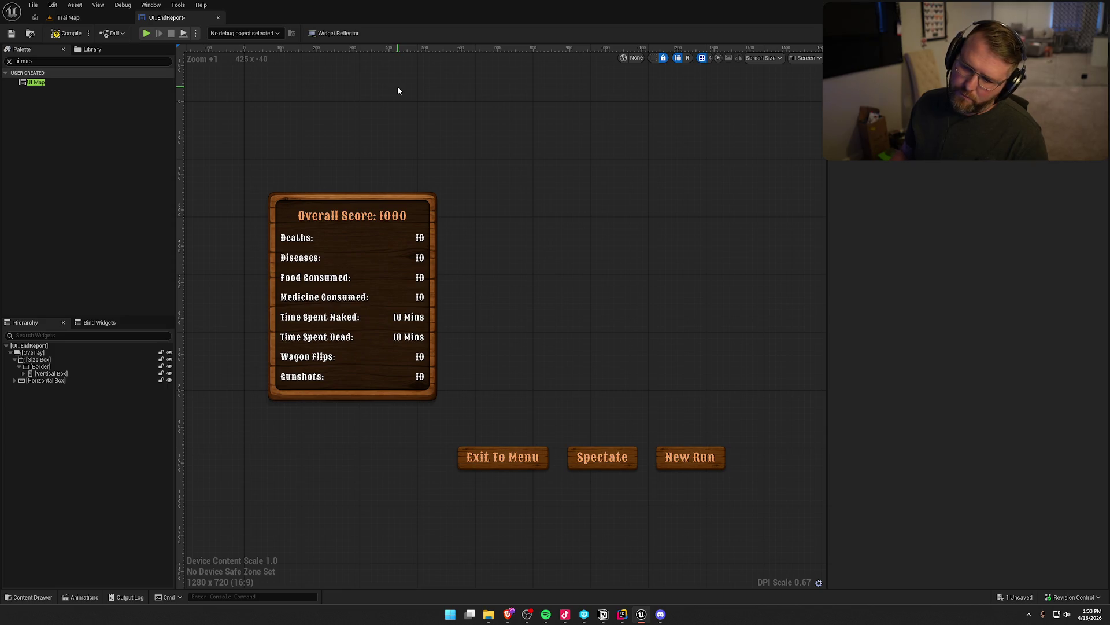
- Set the Overall Score title's top padding to 0
left_click(364, 218)
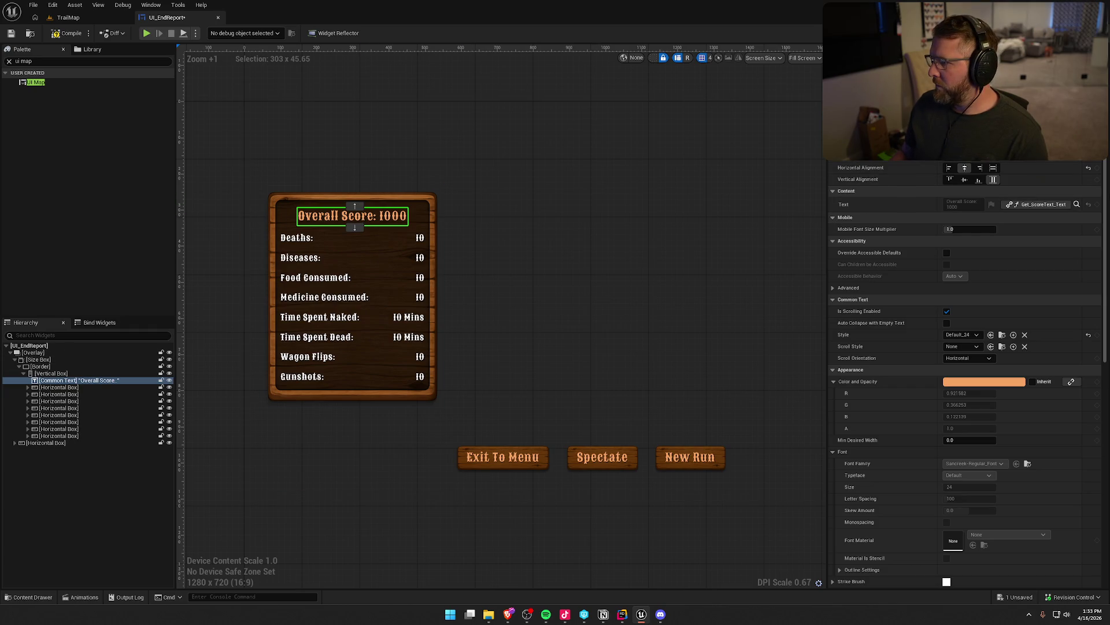
scroll(981, 163, "up", 2)
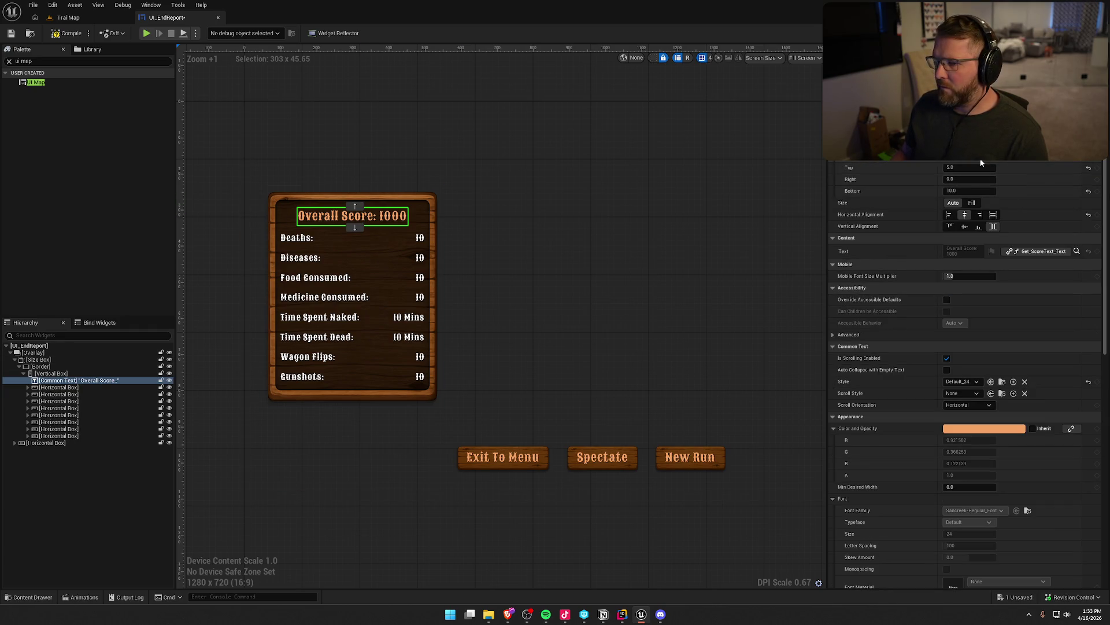
left_click(938, 167)
type("0")
key("Return")
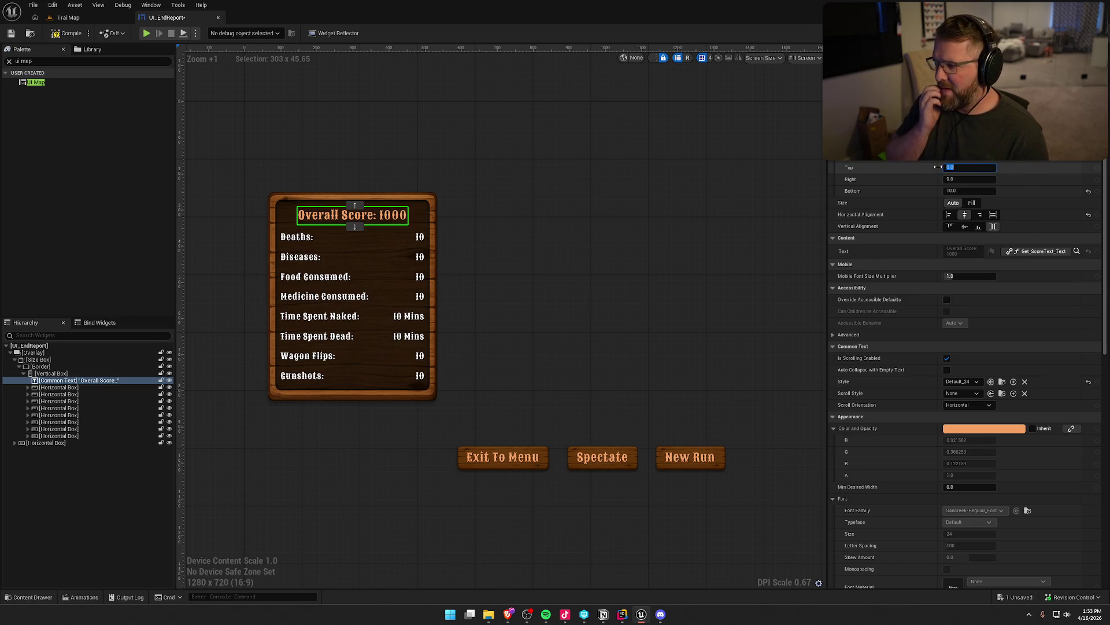
left_click(501, 97)
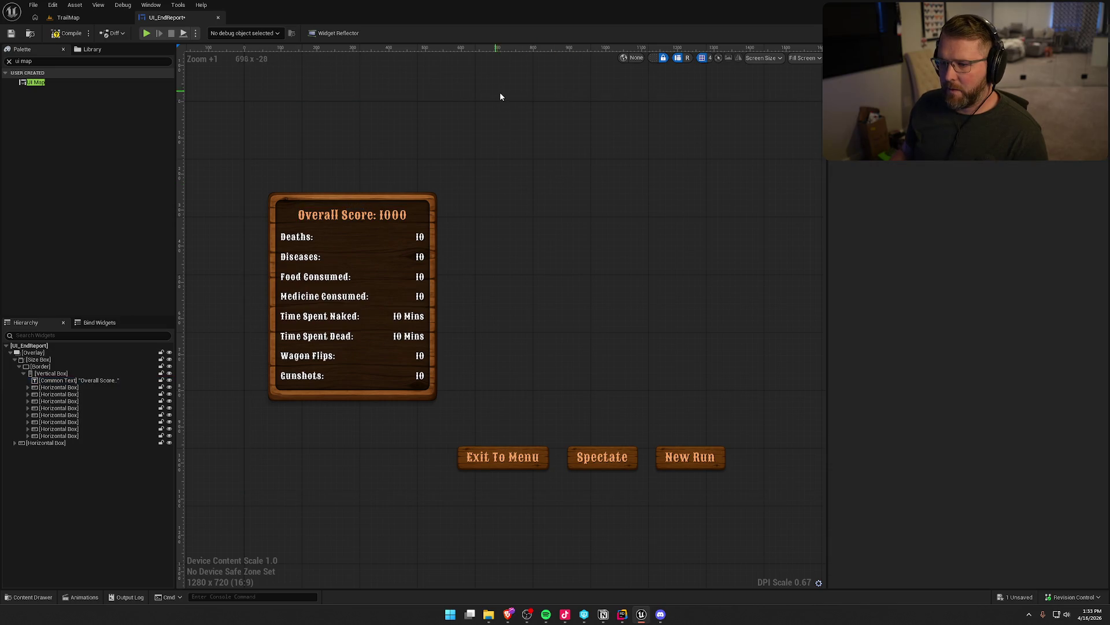
- Try 0 bottom padding on the Gunshots row, then restore it to 10
scroll(502, 92, "down", 3)
scroll(614, 195, "up", 1)
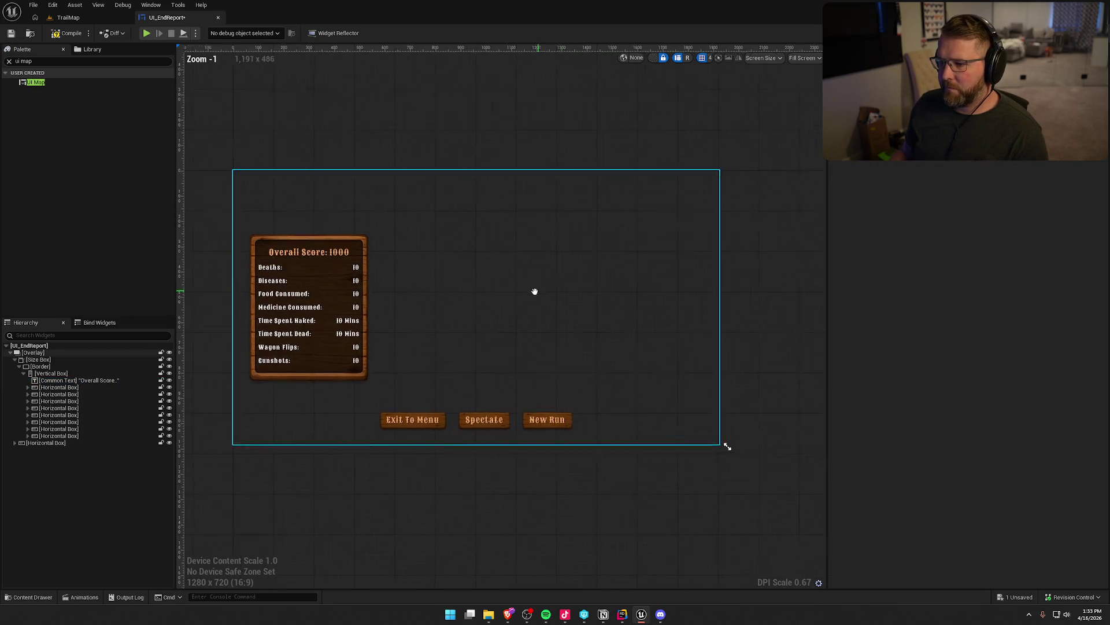
left_click(291, 366)
left_click(955, 191)
key("ctrl+a")
type("0")
key("Return")
type("10")
key("Return")
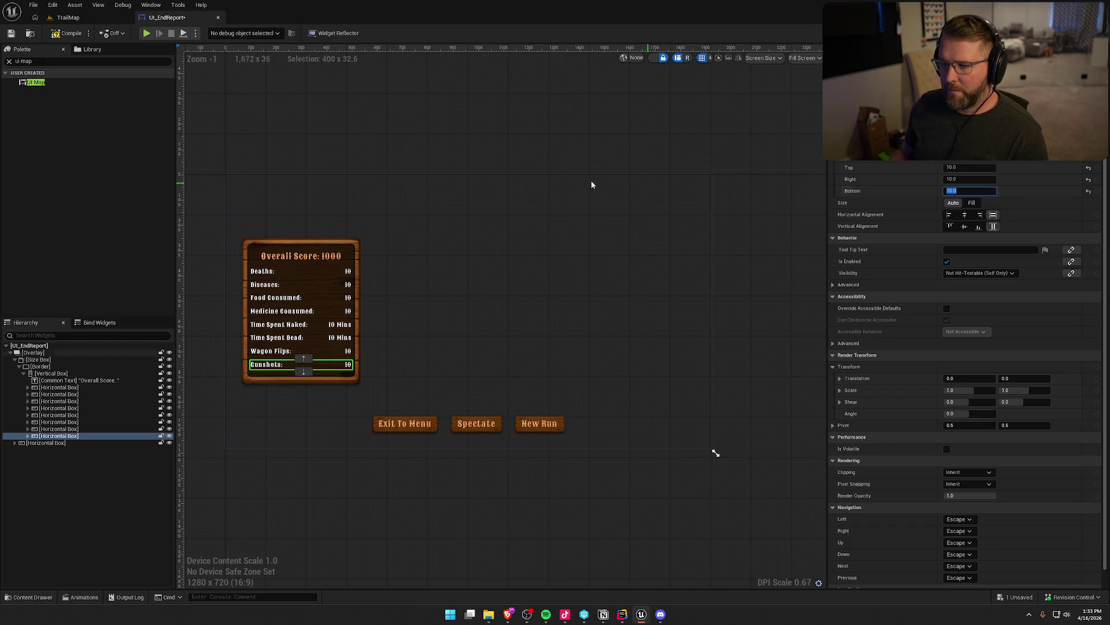
- Give the Overall Score title 20 bottom padding and compile and save UI_EndReport
left_click(304, 256)
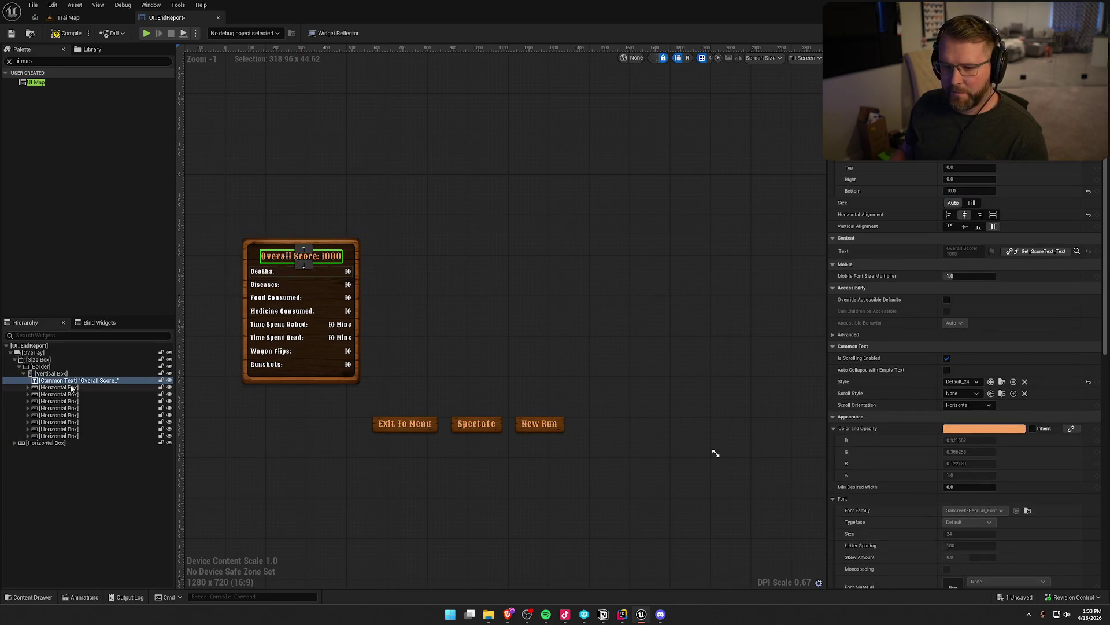
left_click(53, 374)
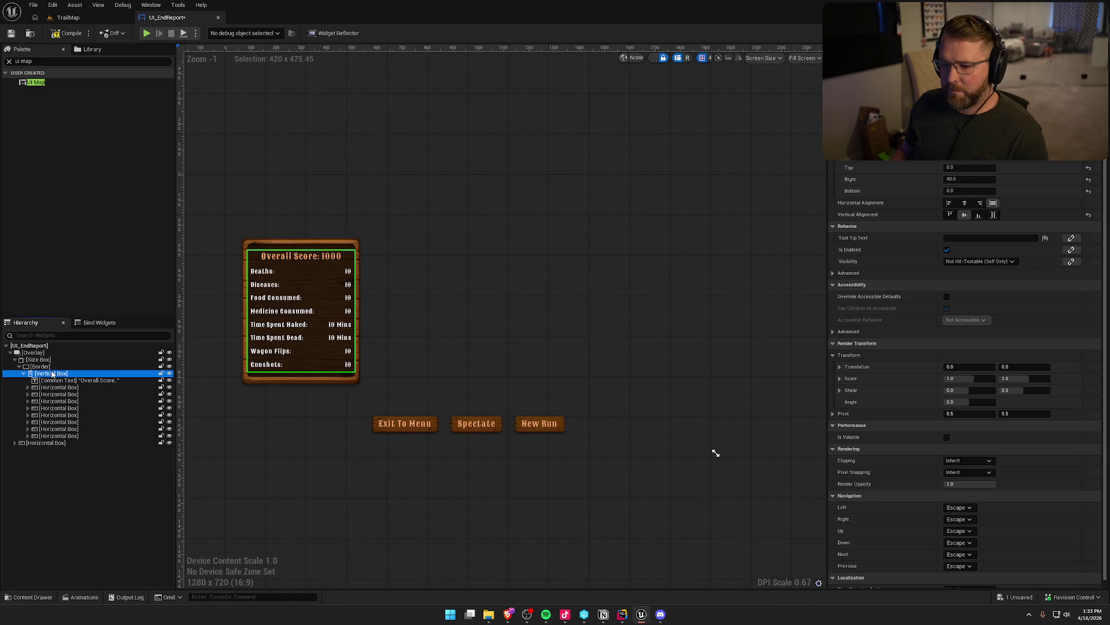
left_click(74, 382)
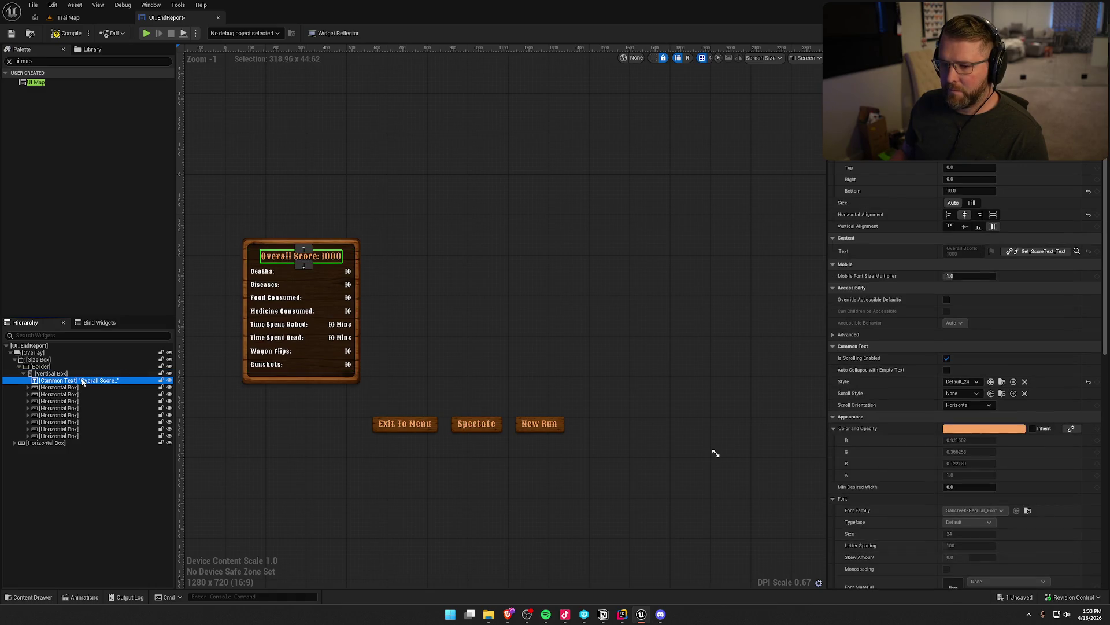
left_click(960, 191)
key("Return")
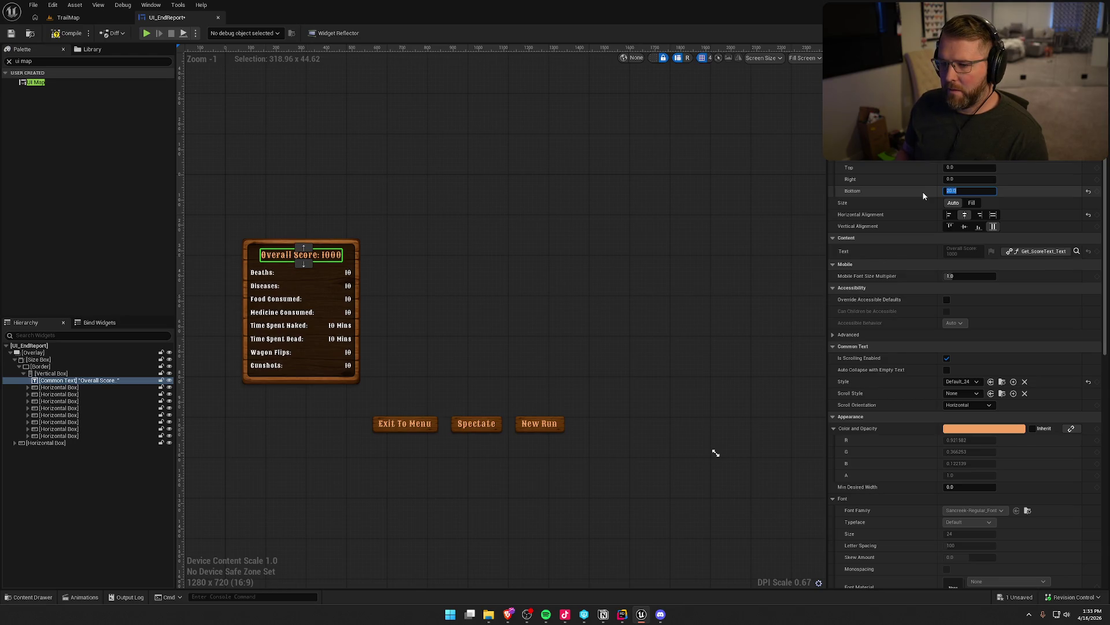
left_click(367, 123)
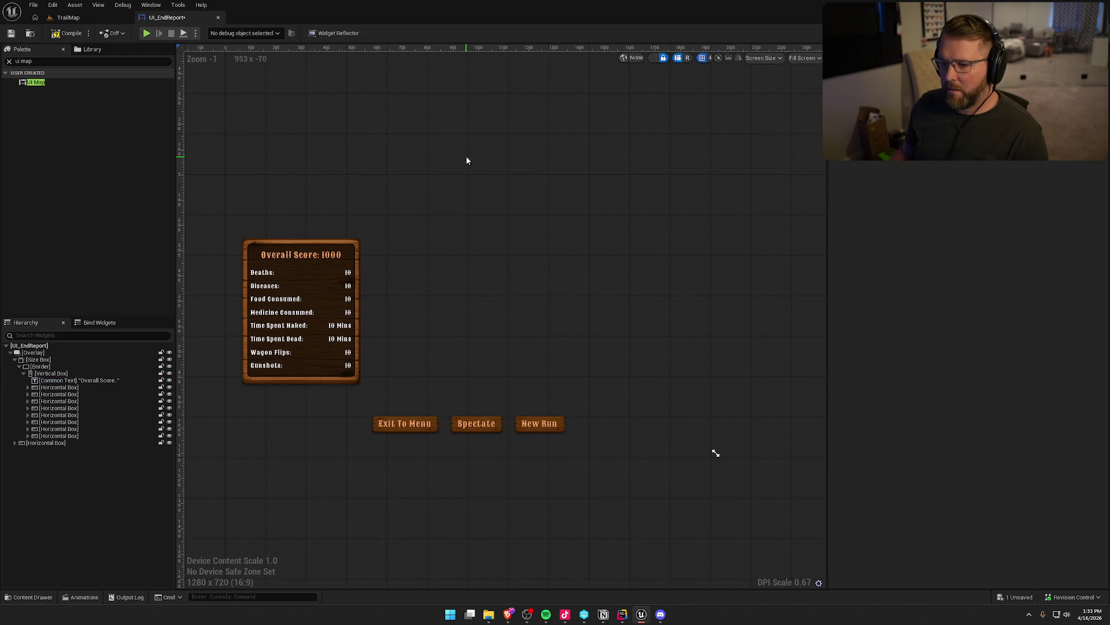
scroll(467, 160, "down", 2)
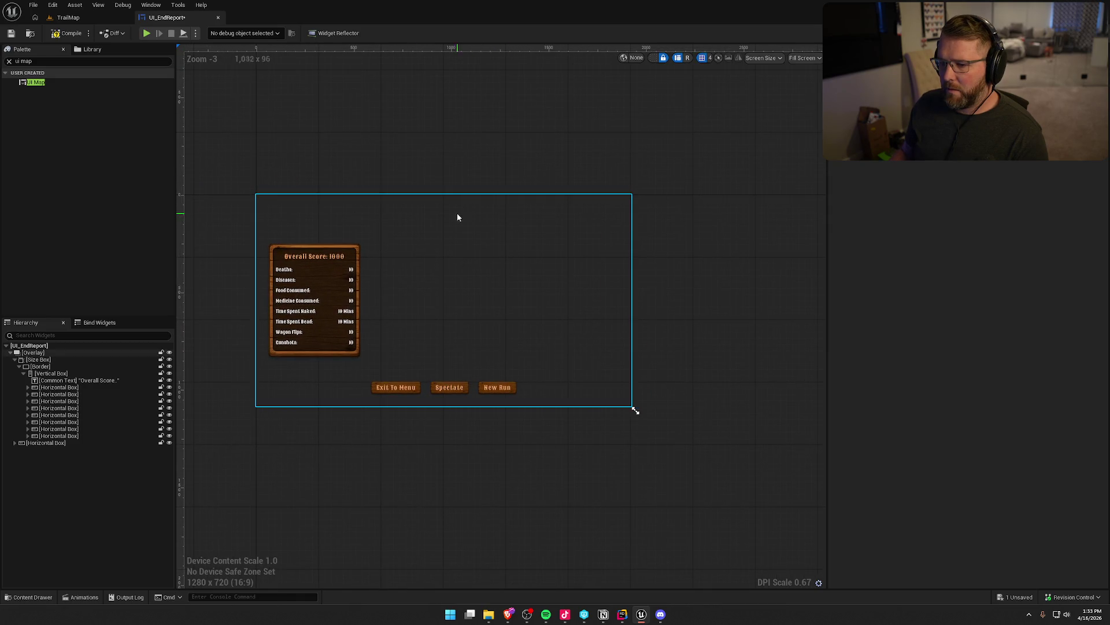
left_click(66, 33)
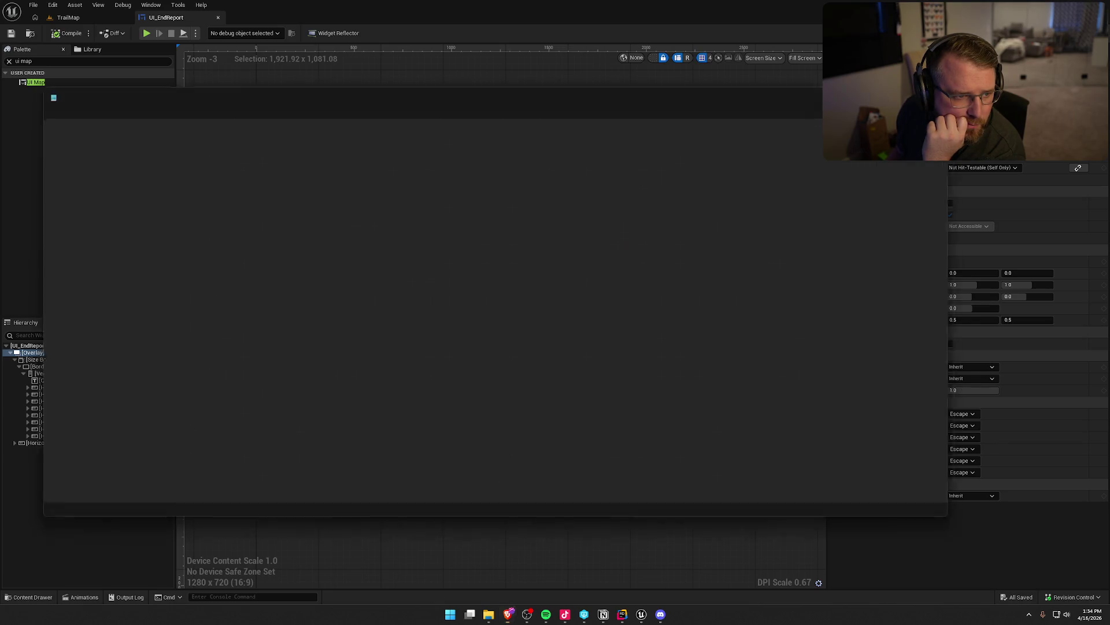
left_click(471, 282)
key("ctrl+End")
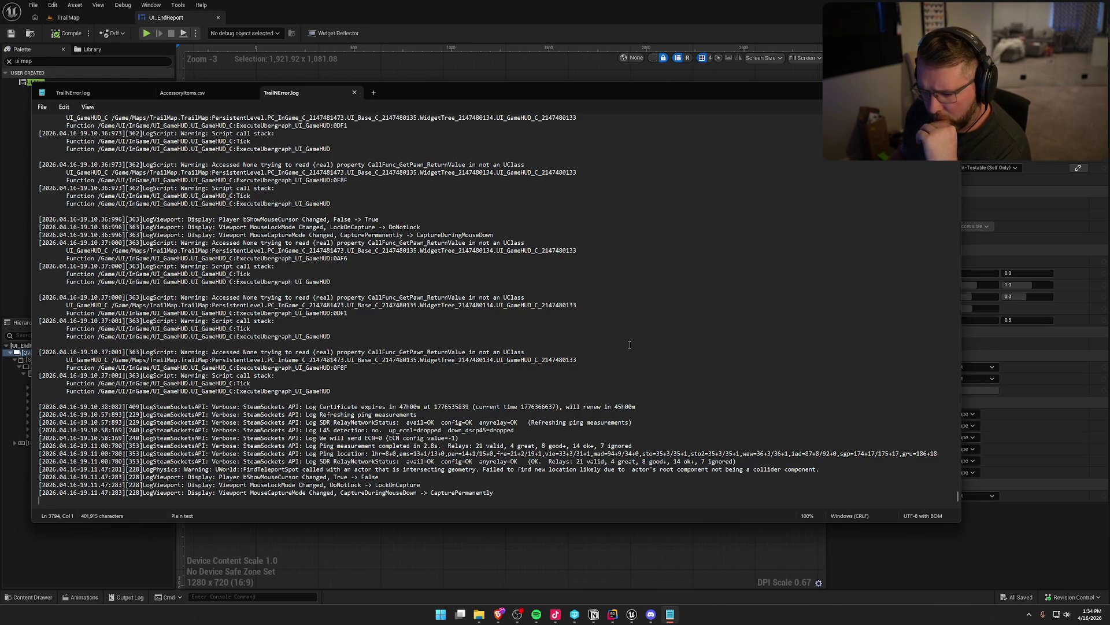
scroll(630, 345, "up", 1)
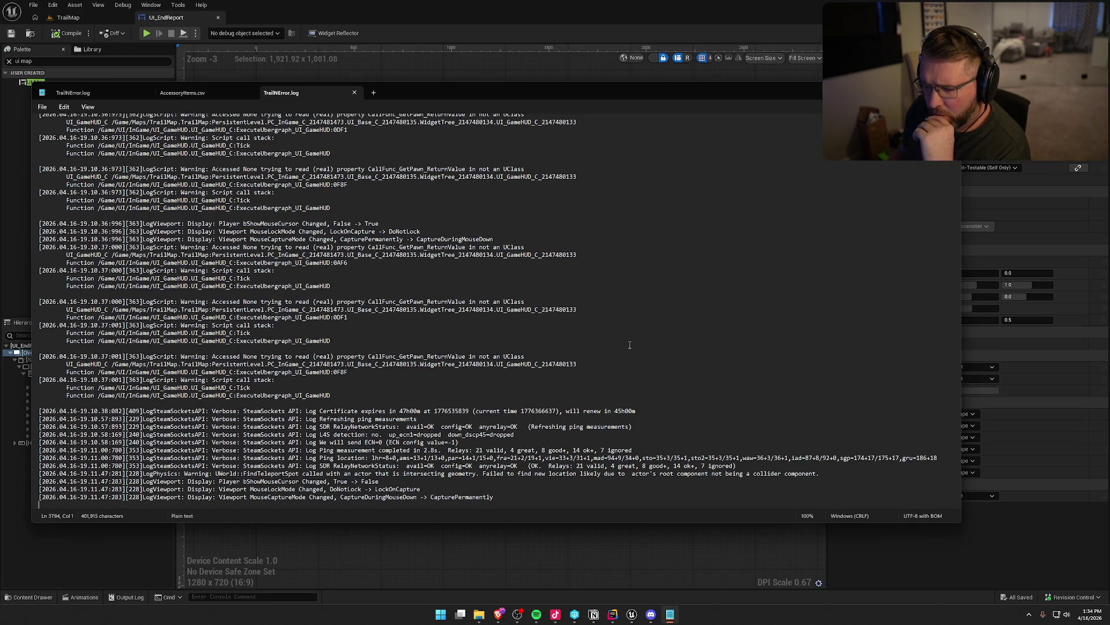
scroll(630, 345, "up", 7)
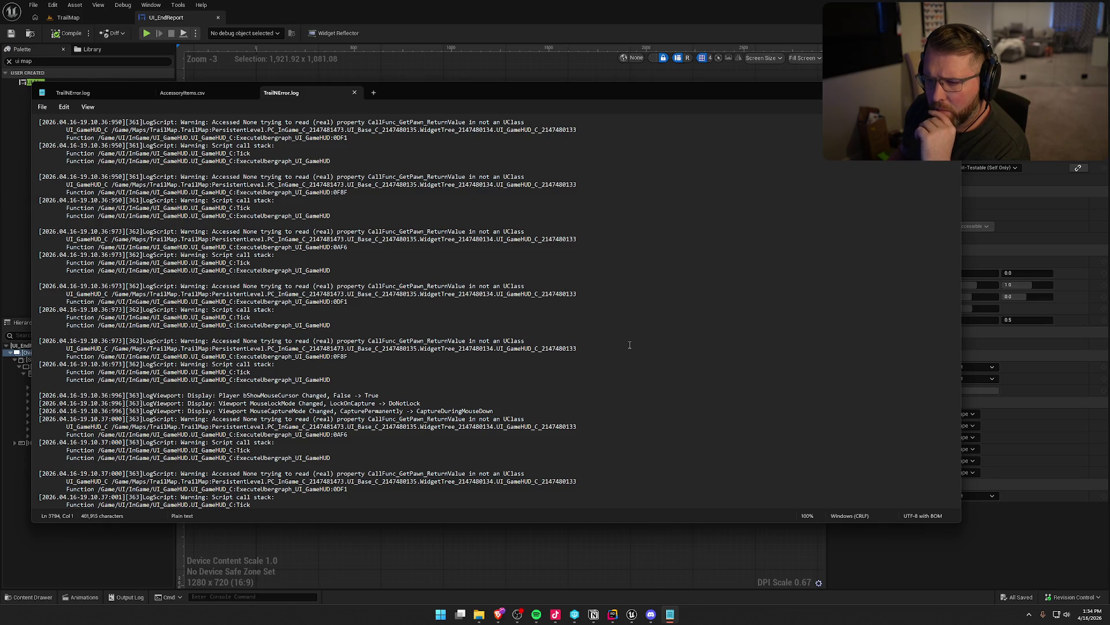
scroll(355, 194, "up", 2)
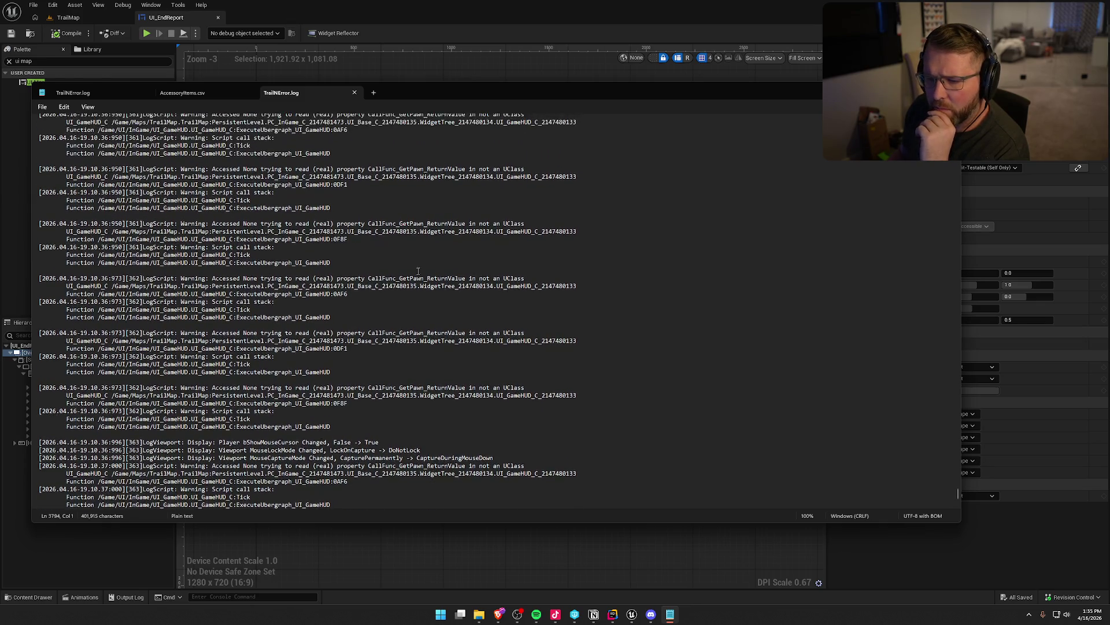
scroll(415, 281, "up", 1)
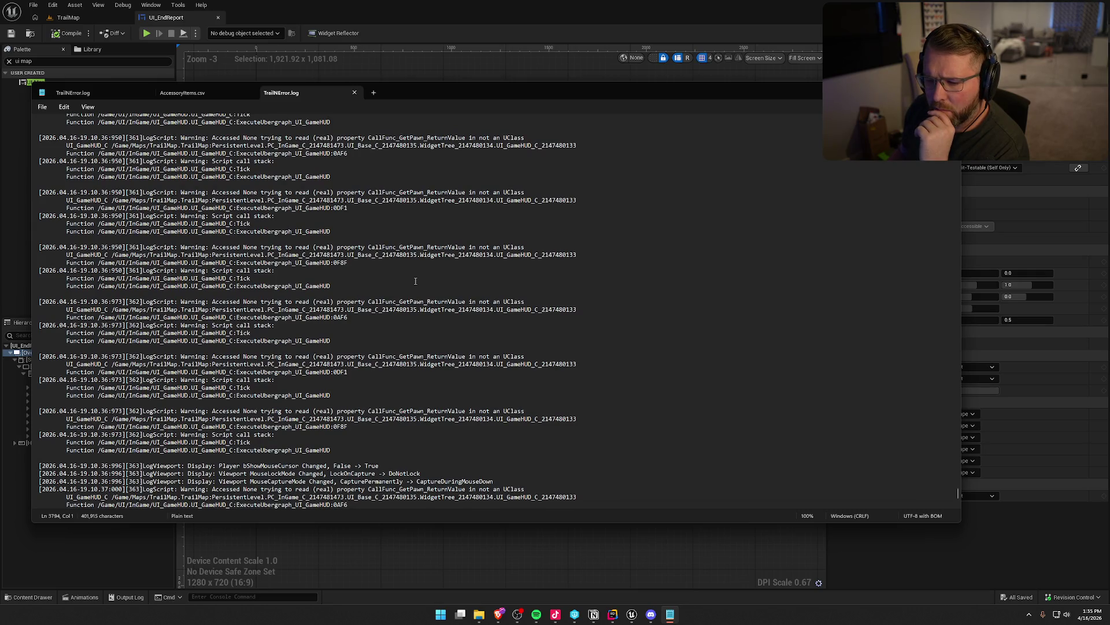
scroll(415, 281, "up", 5)
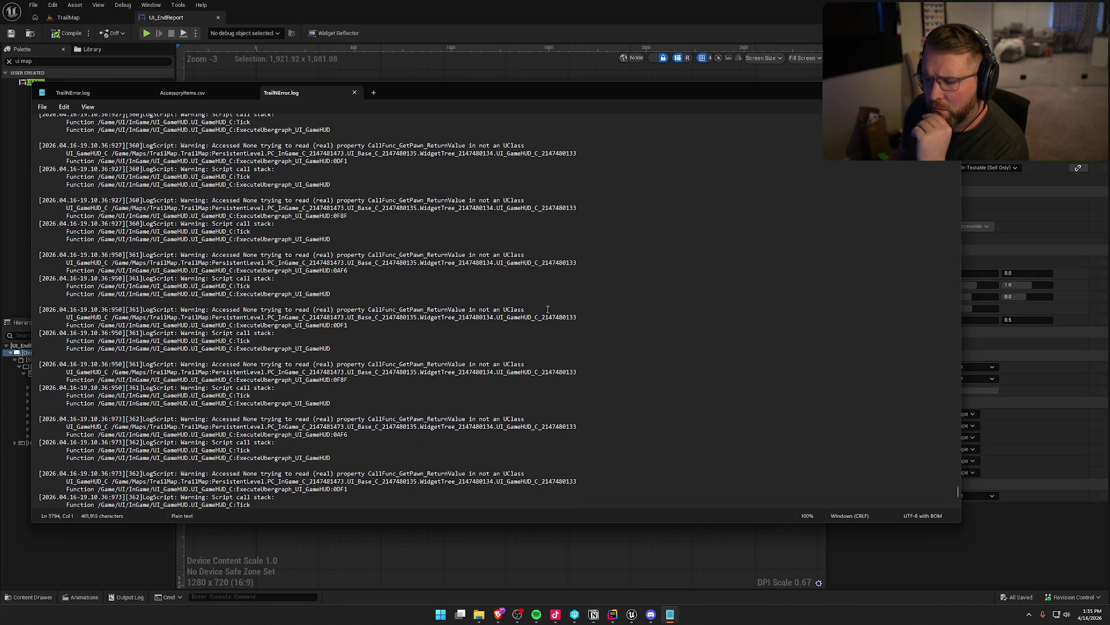
scroll(547, 310, "up", 20)
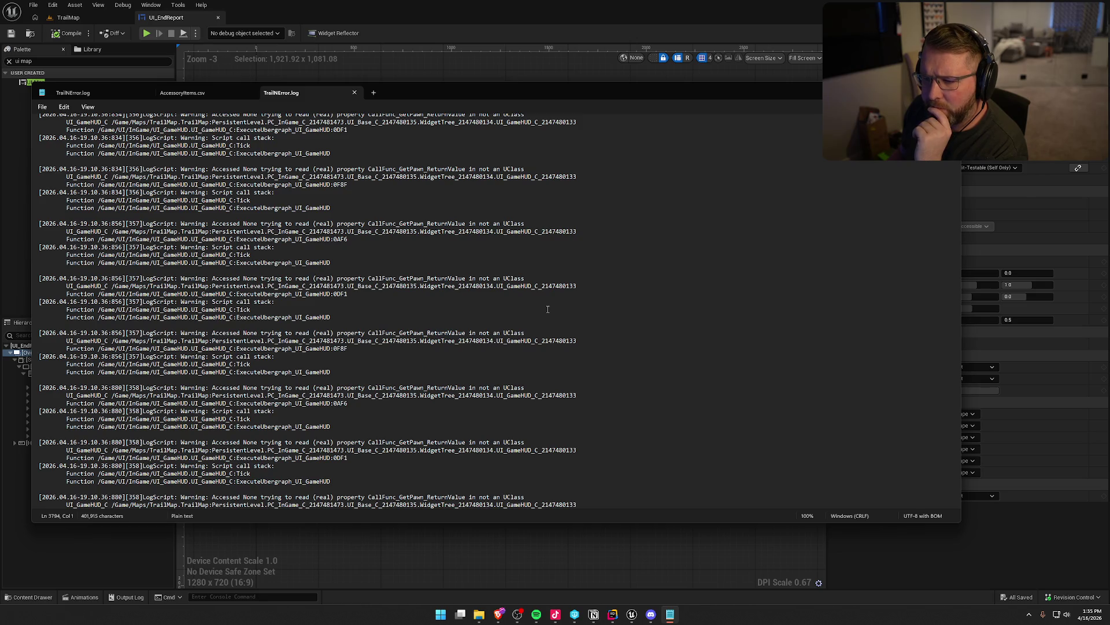
scroll(548, 309, "up", 10)
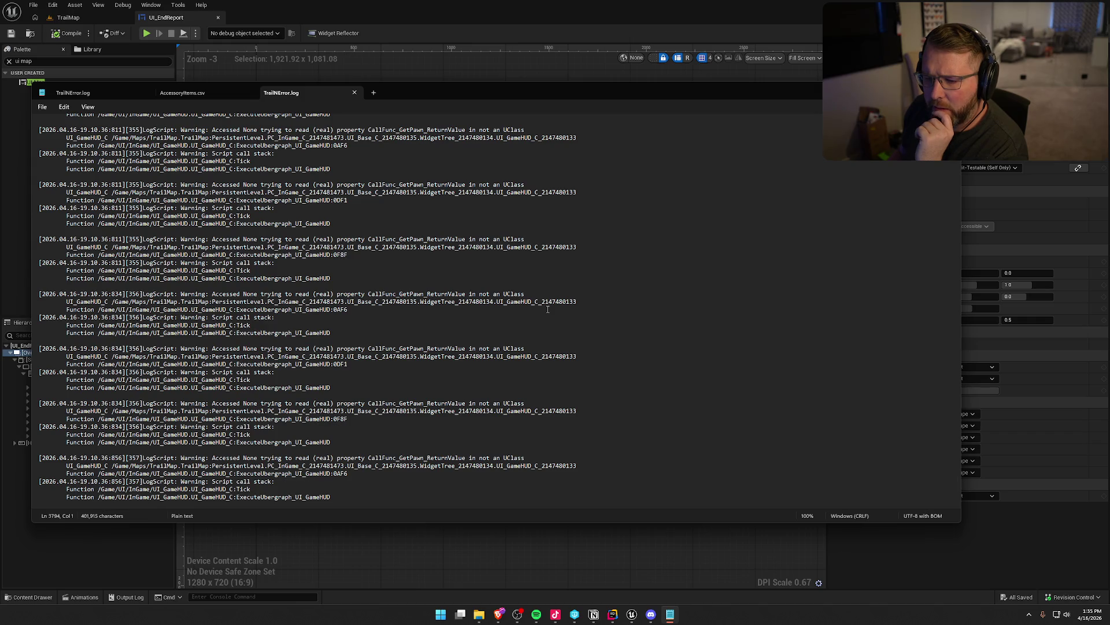
scroll(548, 309, "up", 1)
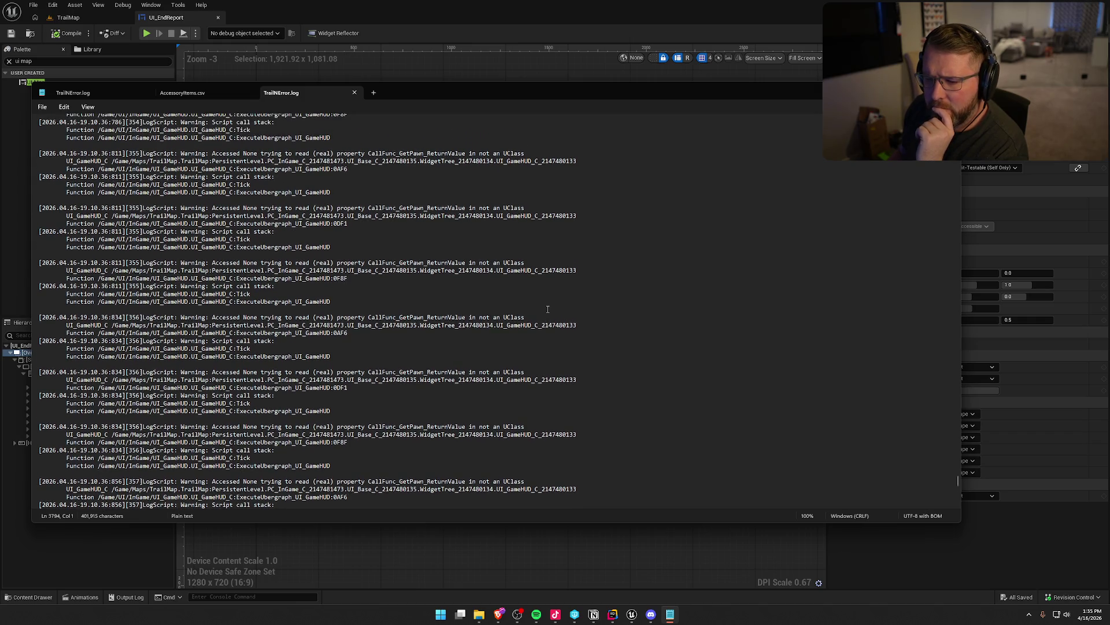
scroll(548, 309, "up", 4)
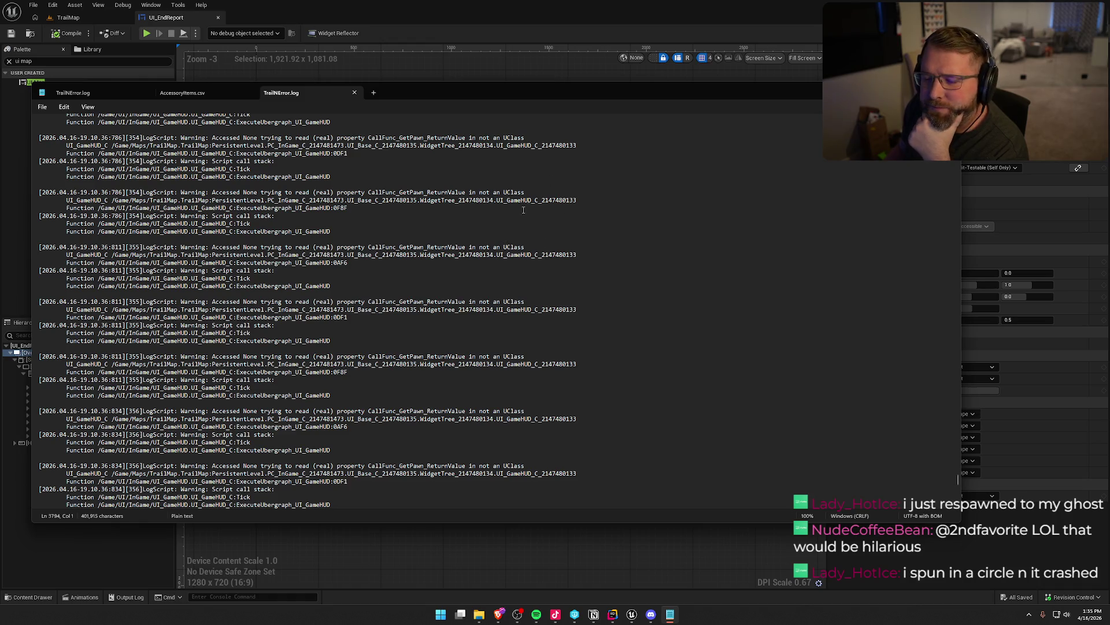
scroll(523, 209, "up", 20)
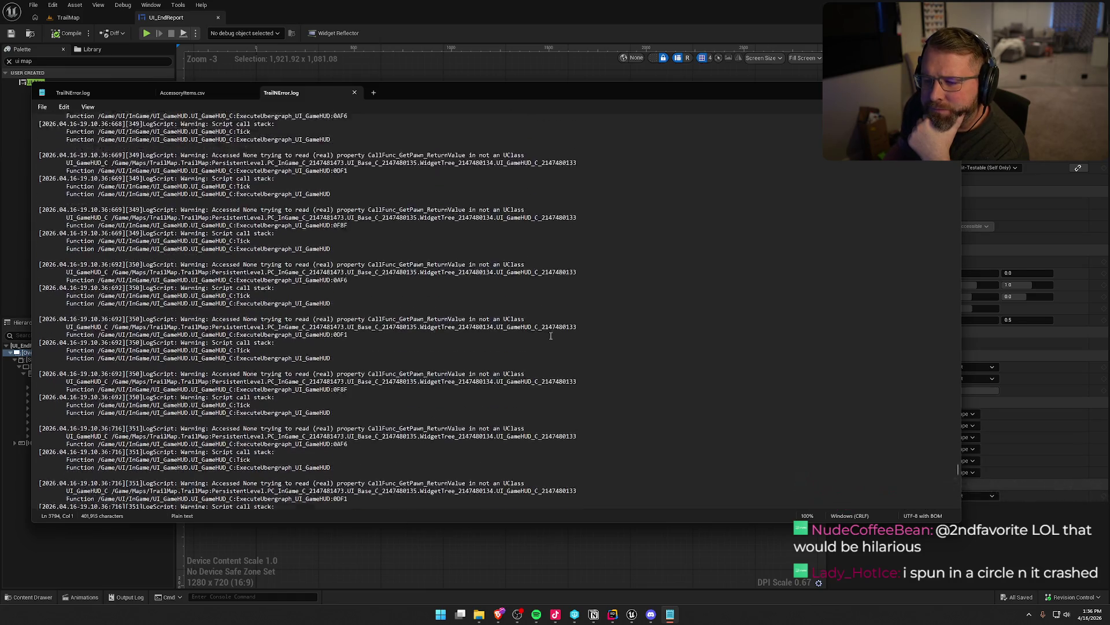
scroll(550, 335, "up", 20)
scroll(550, 336, "up", 20)
scroll(551, 336, "up", 20)
scroll(550, 335, "up", 20)
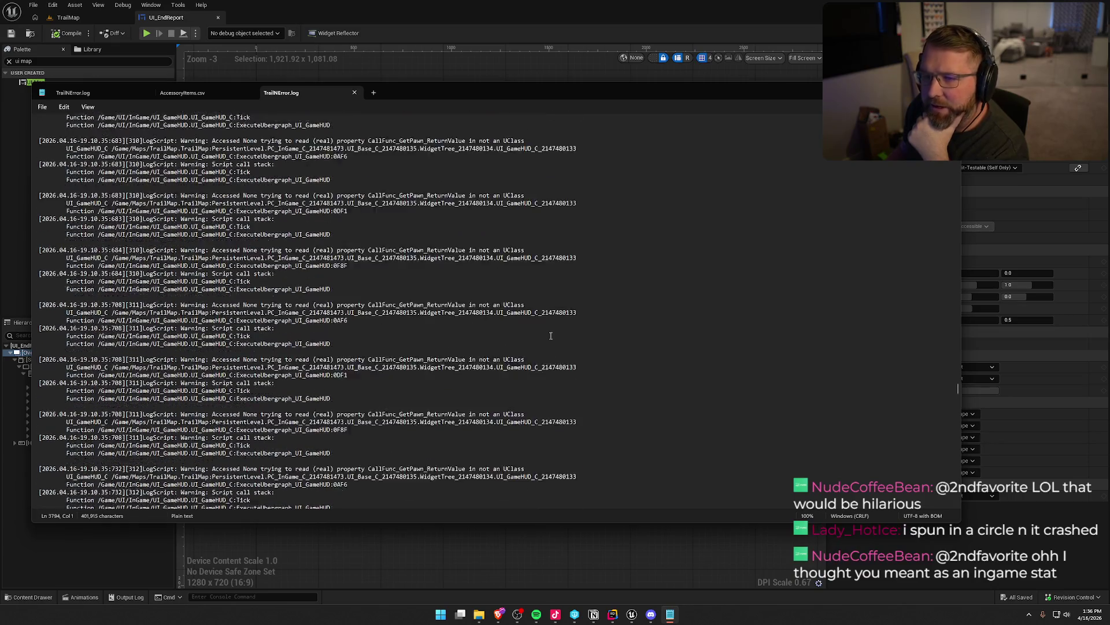
scroll(551, 335, "up", 20)
scroll(550, 335, "up", 20)
scroll(551, 336, "up", 20)
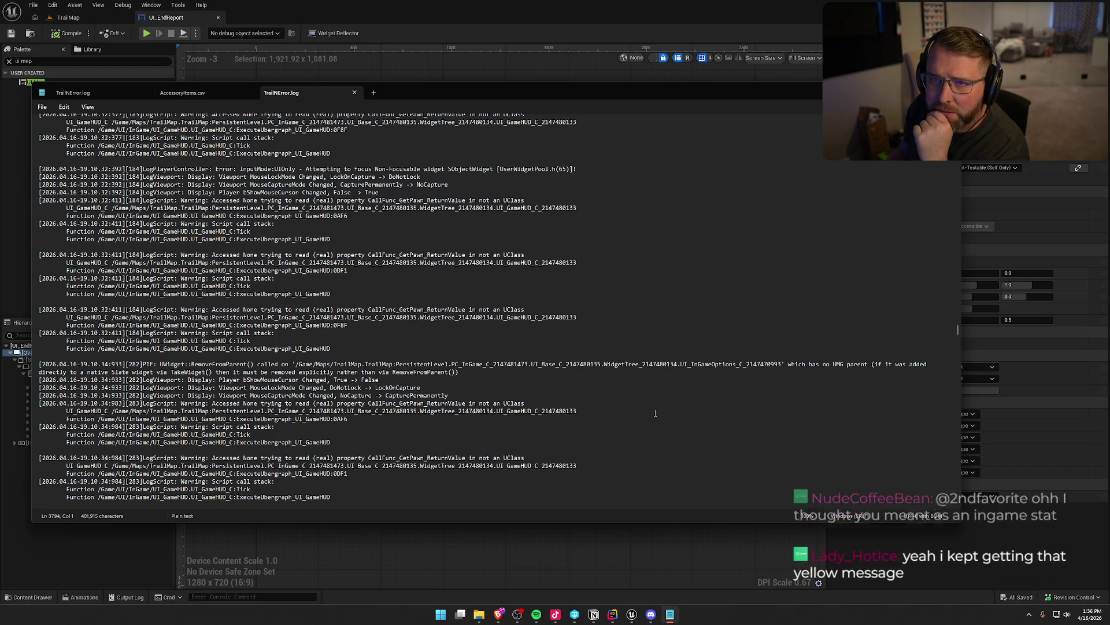
scroll(566, 390, "up", 15)
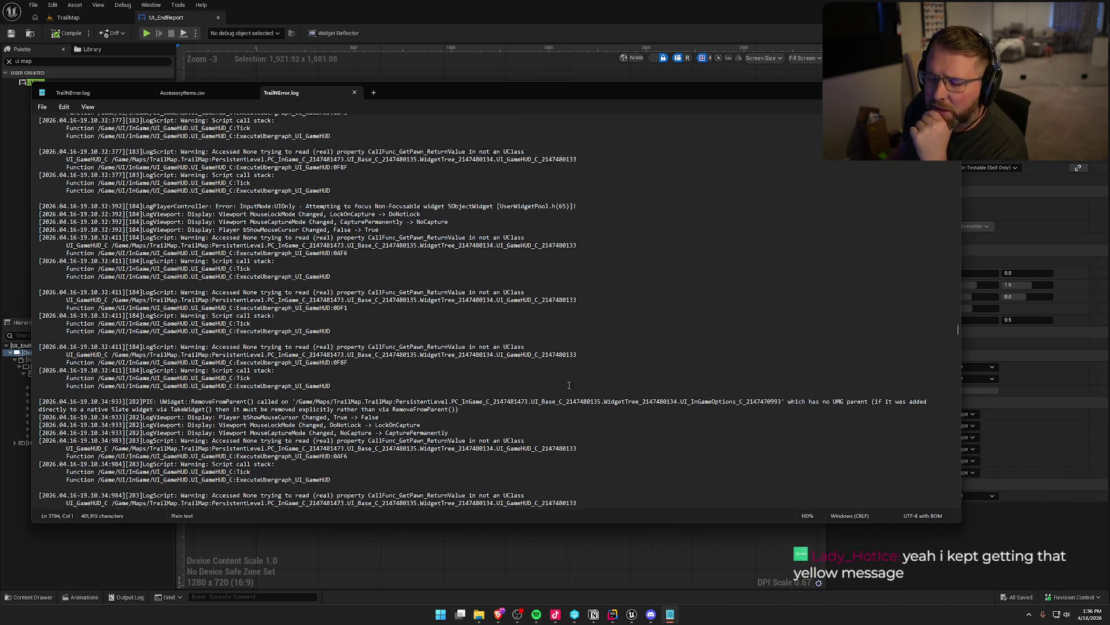
scroll(615, 391, "up", 15)
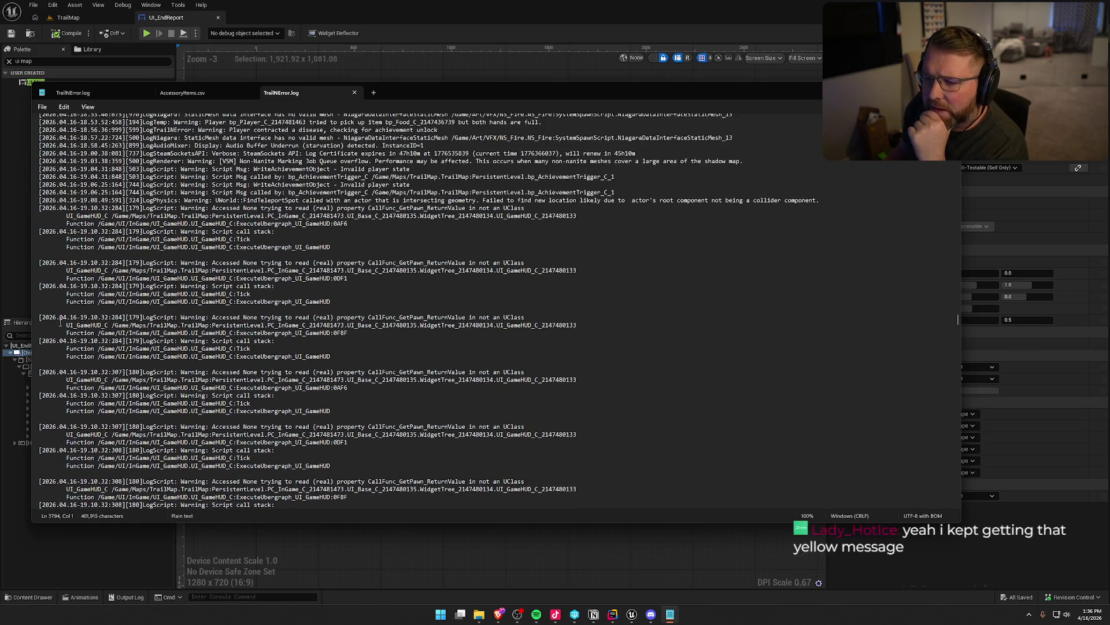
- Select the 'Accessed None … CallFunc_GetPawn_ReturnValue' warning in TrailNError.log, then return to Unreal
scroll(531, 369, "down", 6)
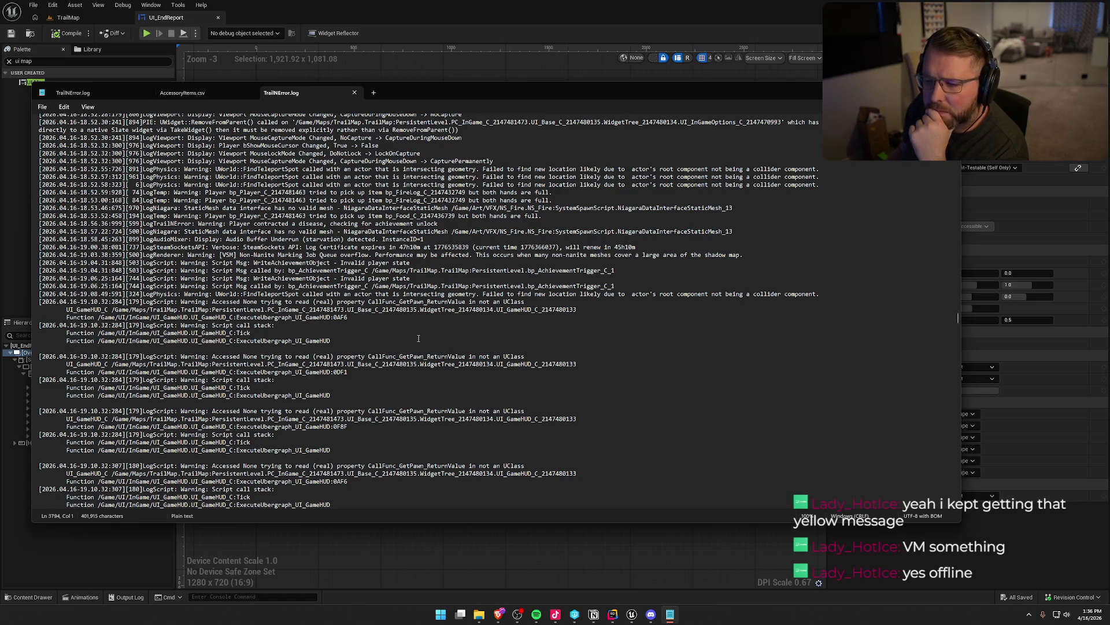
scroll(418, 338, "up", 2)
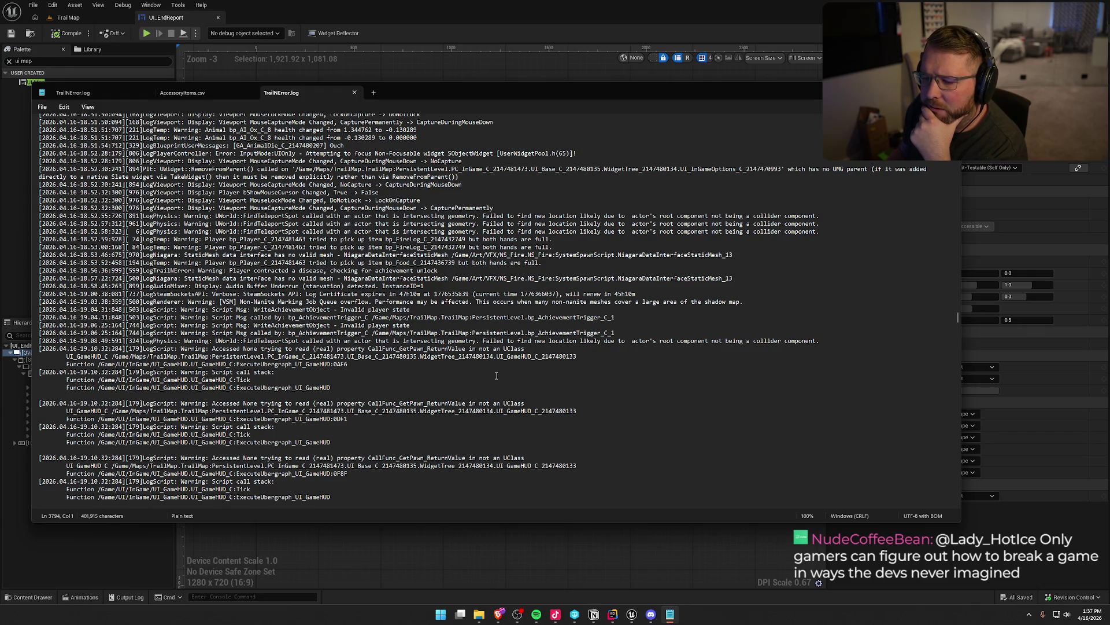
scroll(496, 376, "down", 2)
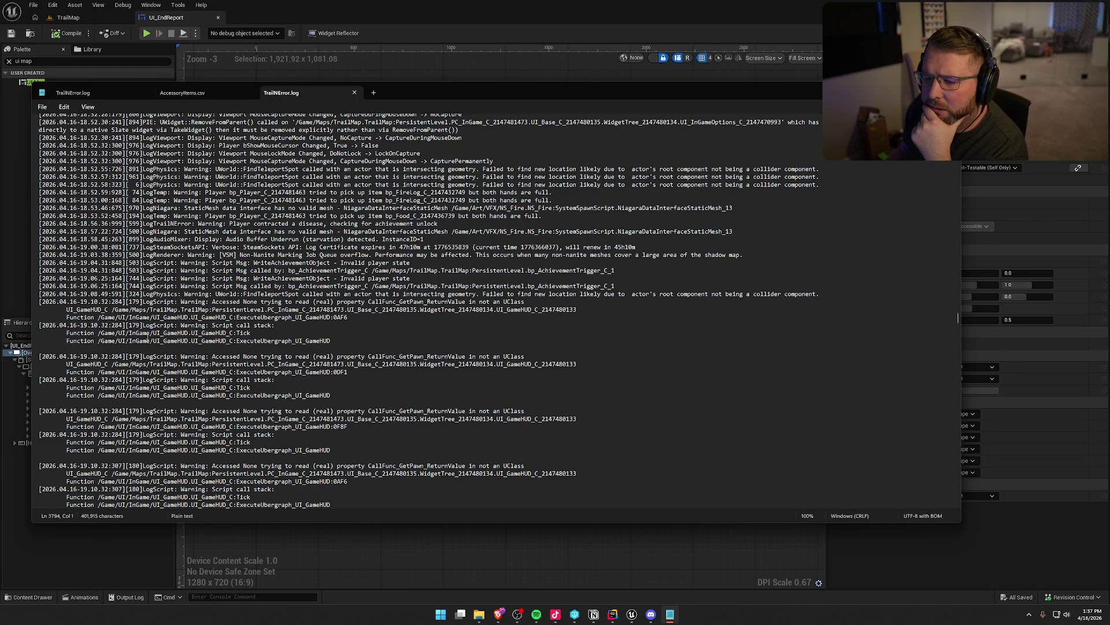
left_click_drag(182, 334, 283, 336)
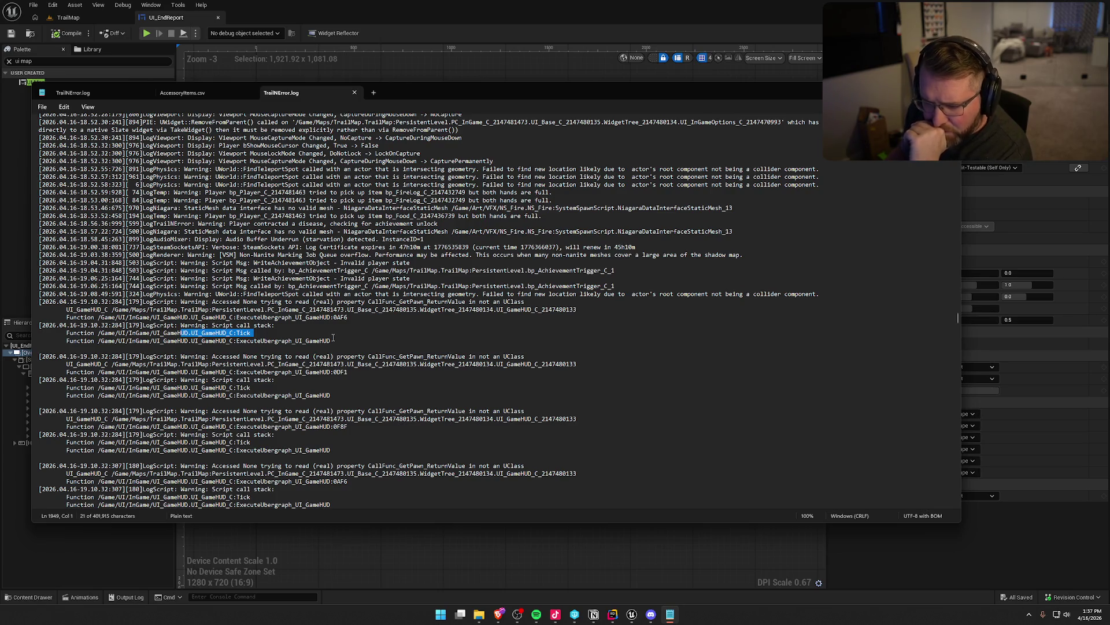
scroll(333, 337, "down", 2)
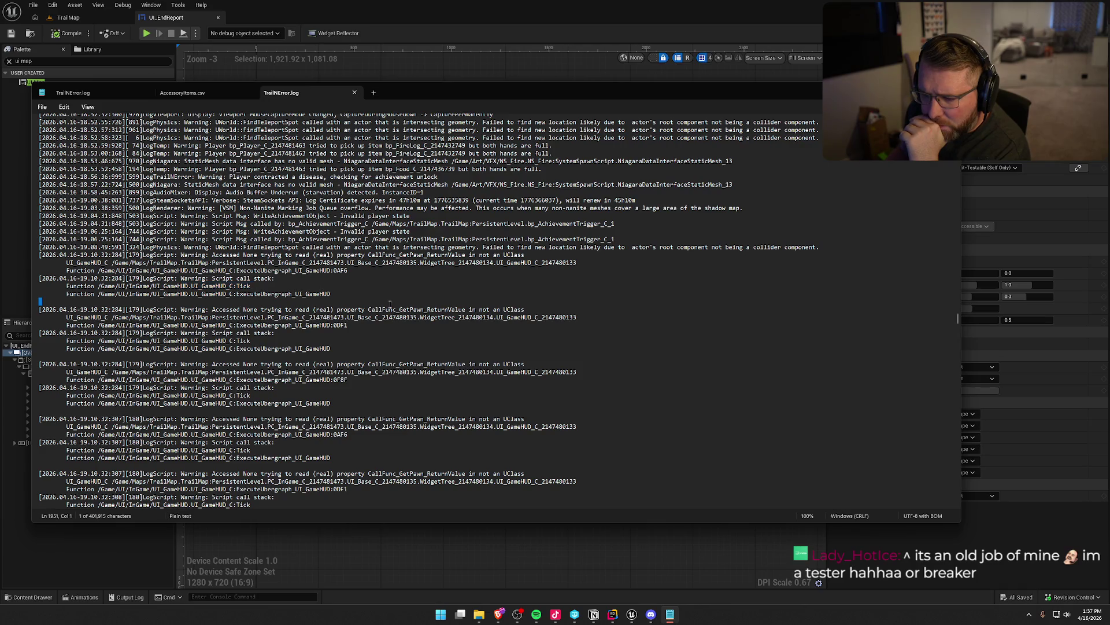
left_click_drag(468, 309, 135, 310)
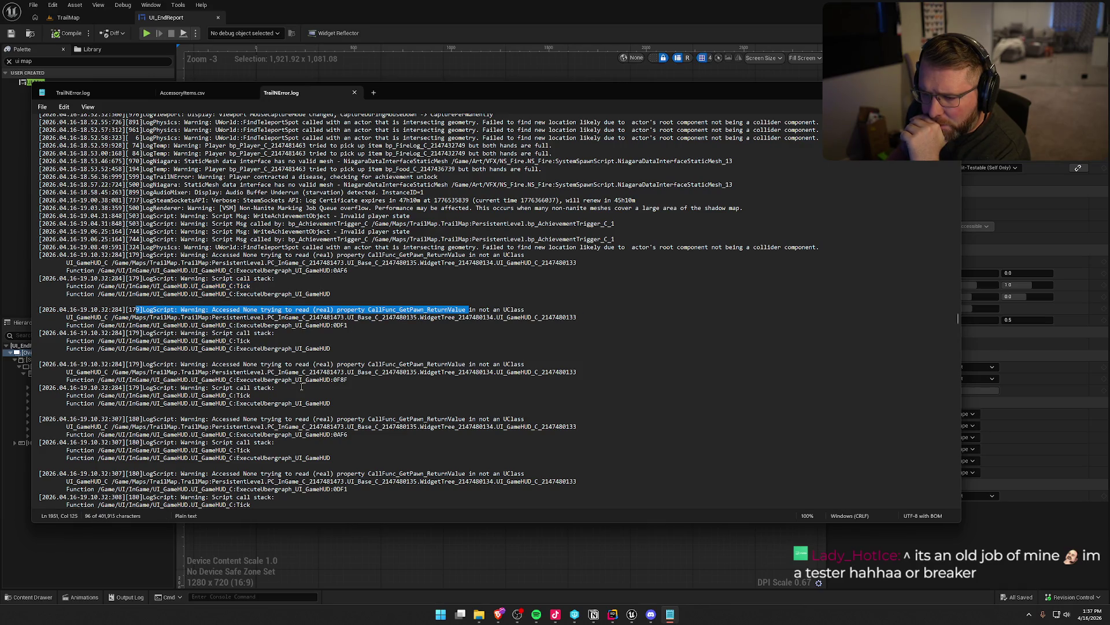
left_click(394, 74)
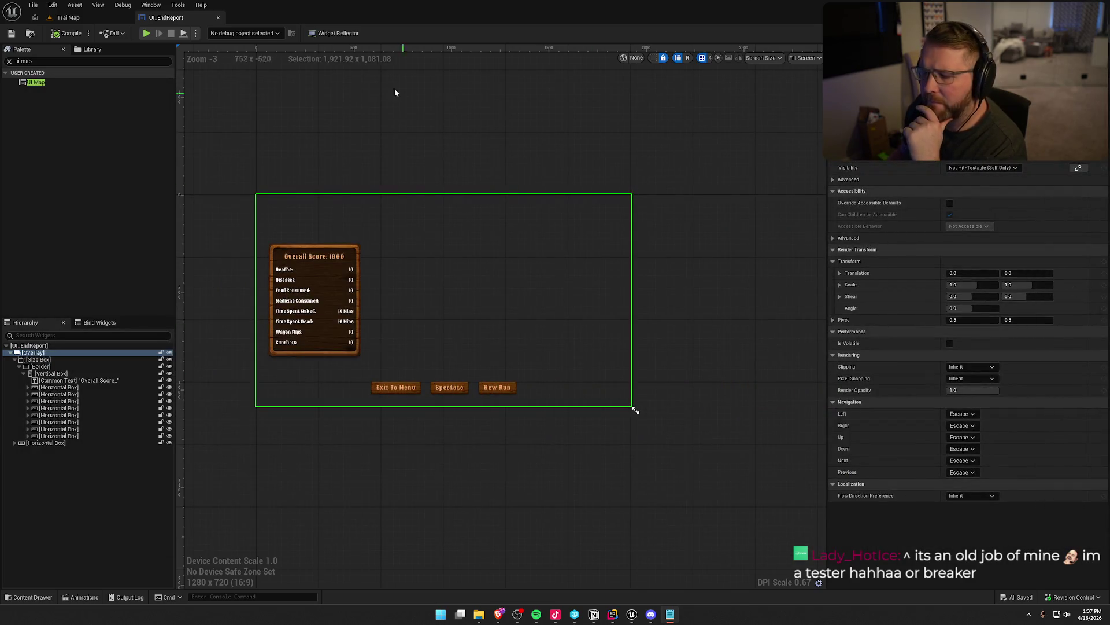
- Open the UI_GameHUD widget blueprint from the UI/InGame folder in the Content Drawer
left_click(29, 597)
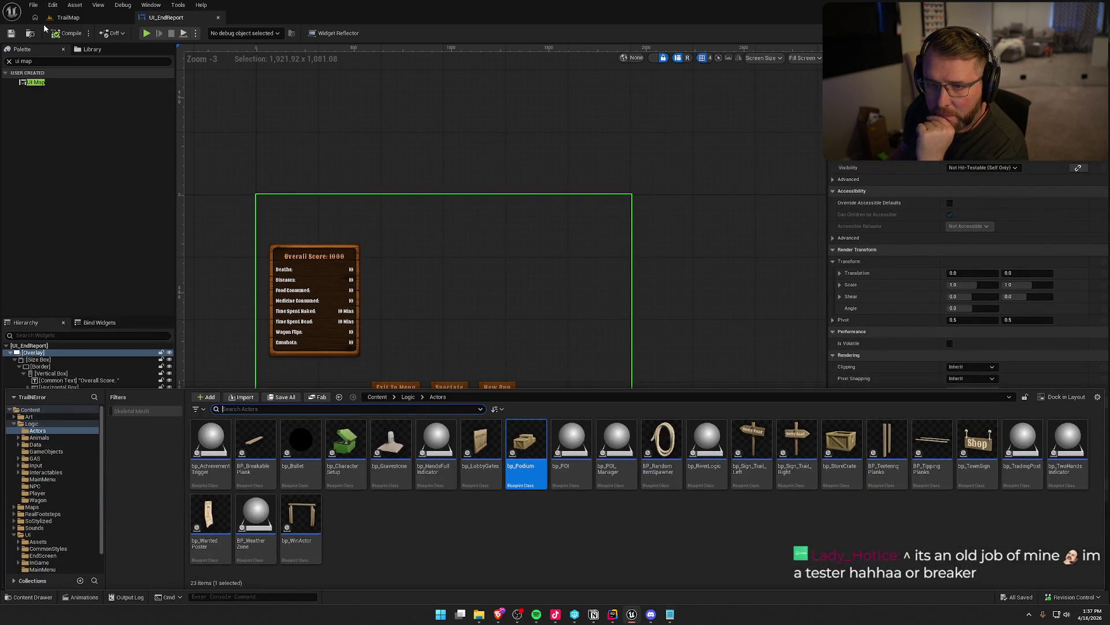
left_click(30, 33)
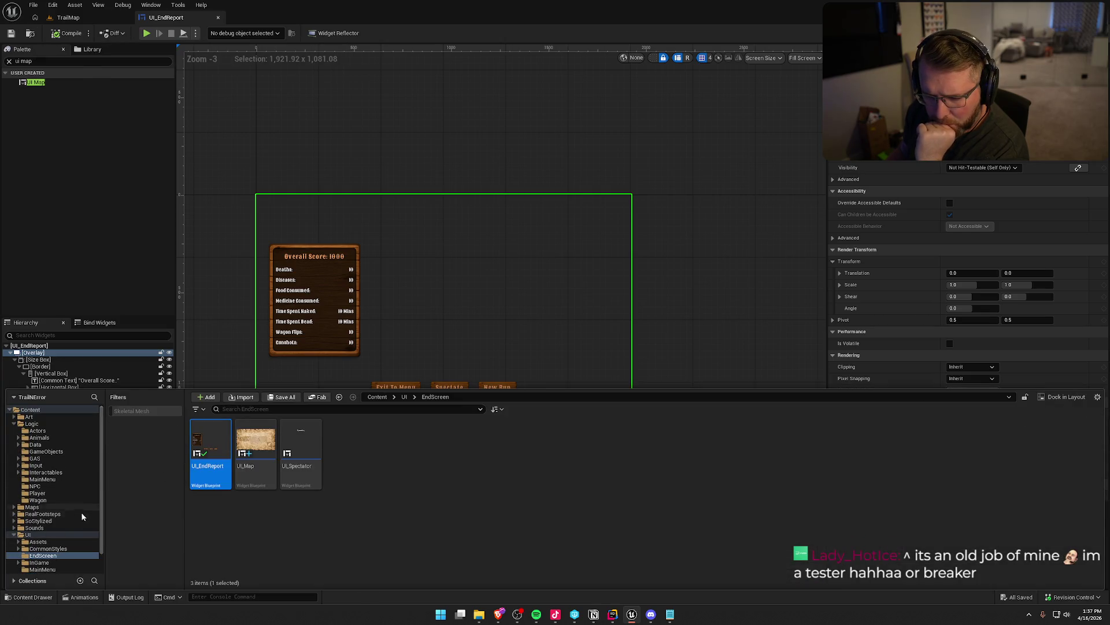
scroll(69, 520, "down", 1)
left_click(46, 539)
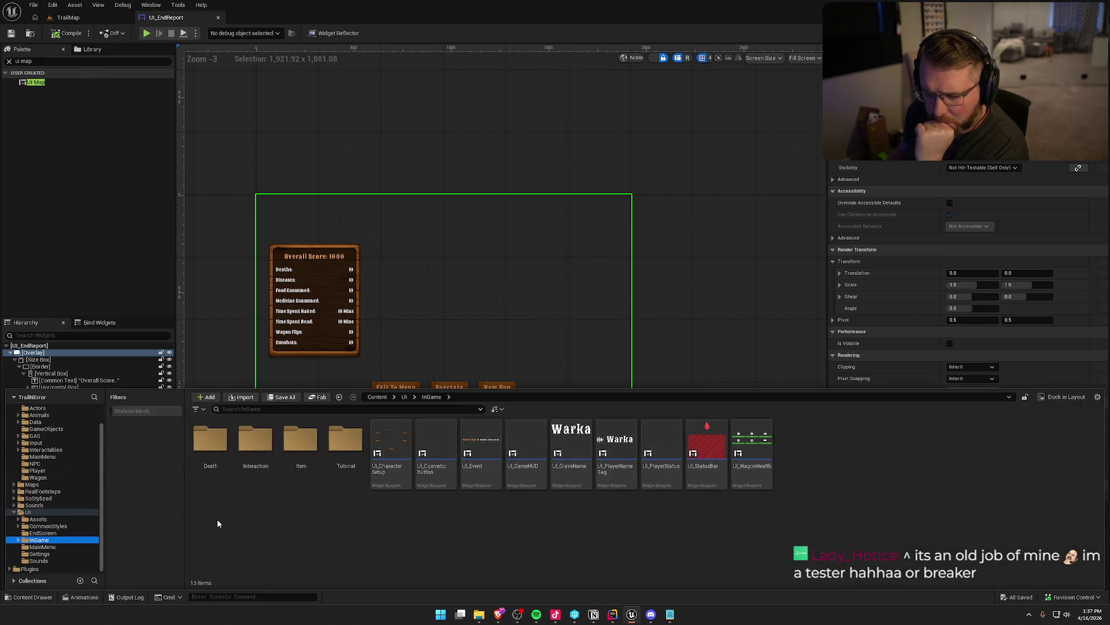
left_click(526, 462)
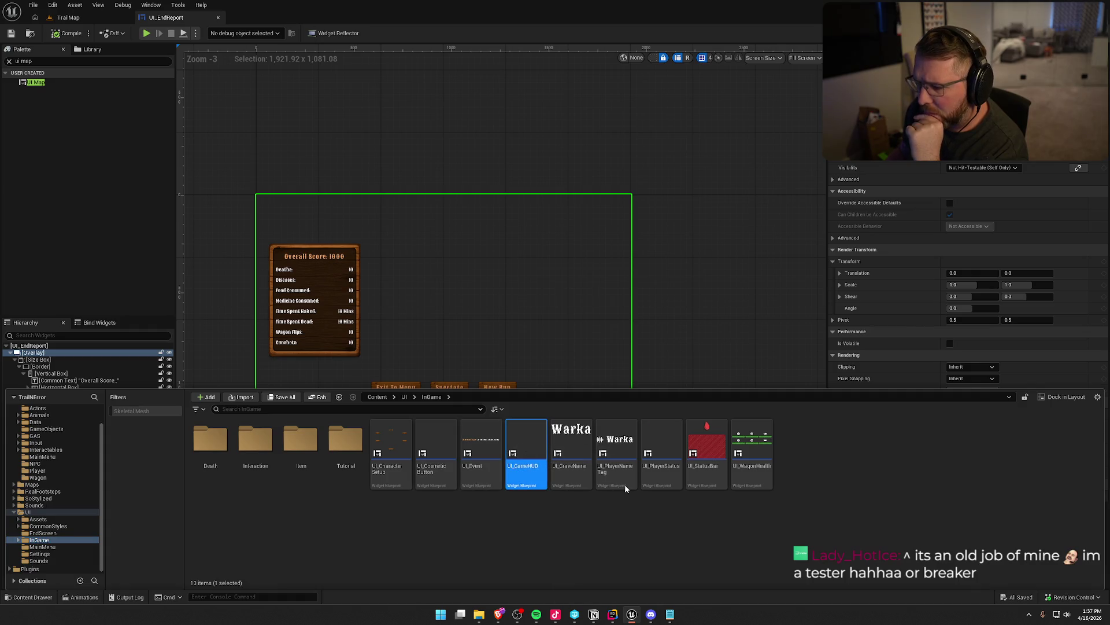
key("Return")
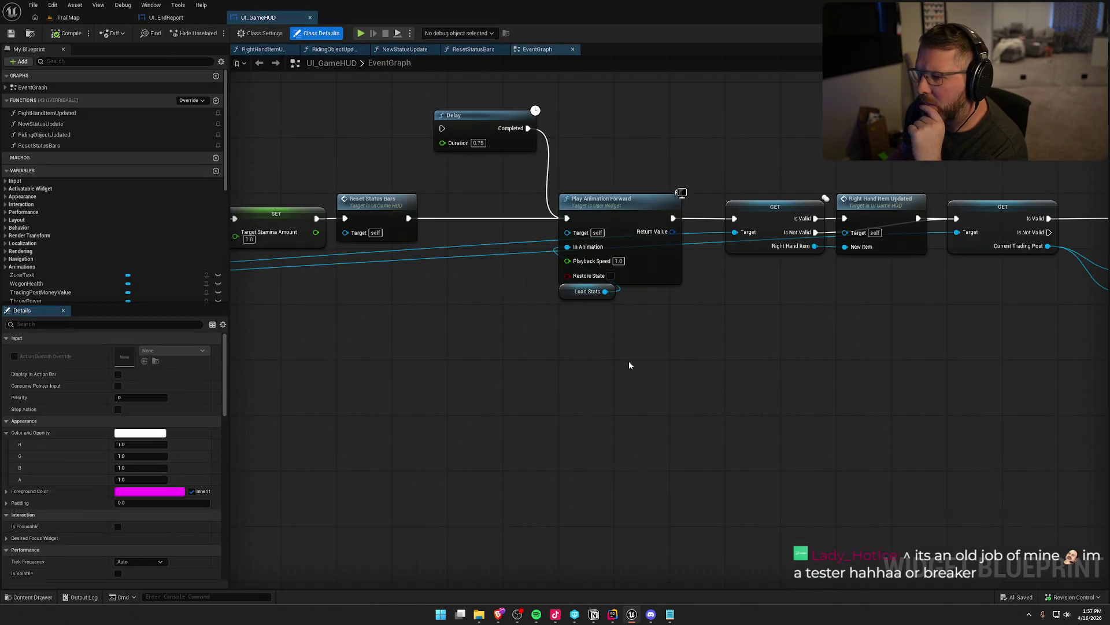
- Pan the EventGraph to the player indicator loop and select its Get Pawn node
scroll(669, 434, "down", 5)
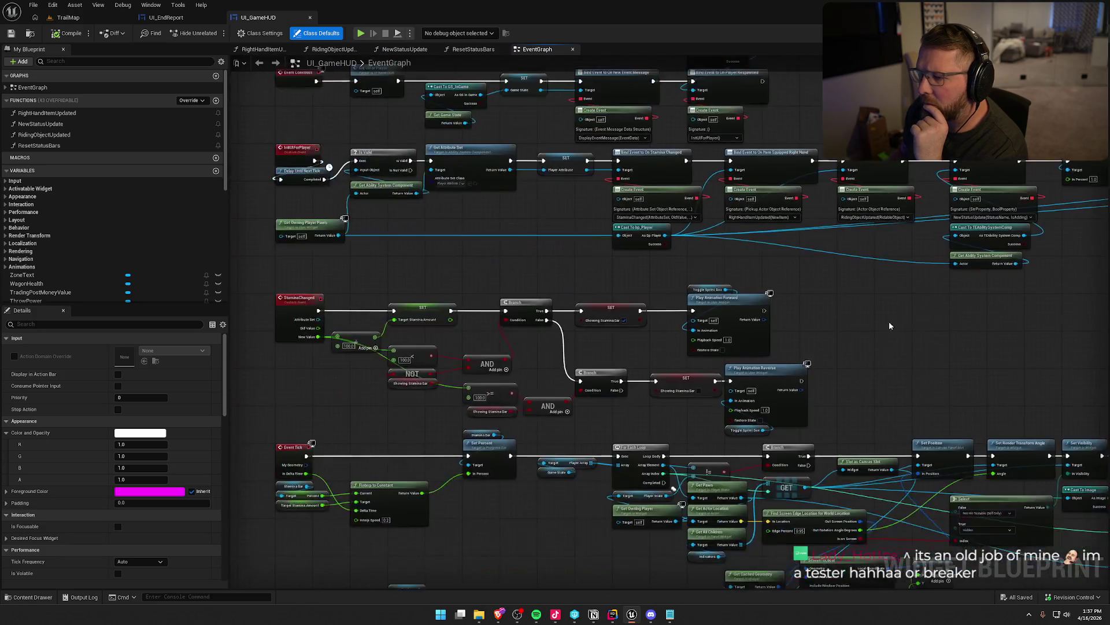
left_click_drag(453, 300, 453, 176)
scroll(566, 317, "up", 3)
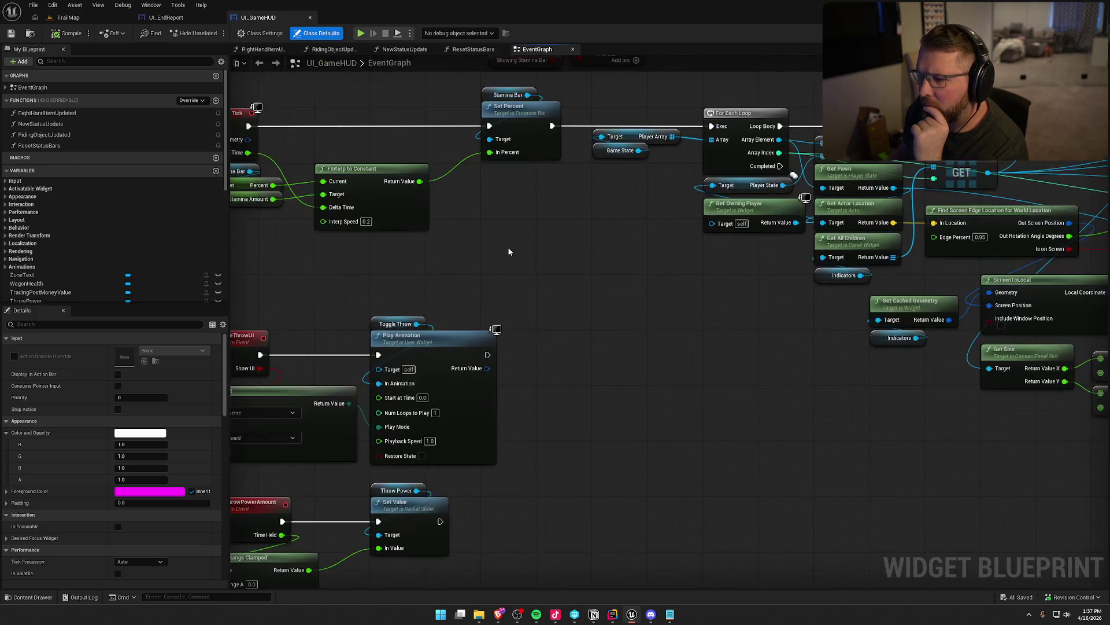
mouse_move(588, 307)
left_mouse_down()
mouse_move(518, 334)
mouse_move(366, 335)
left_mouse_up()
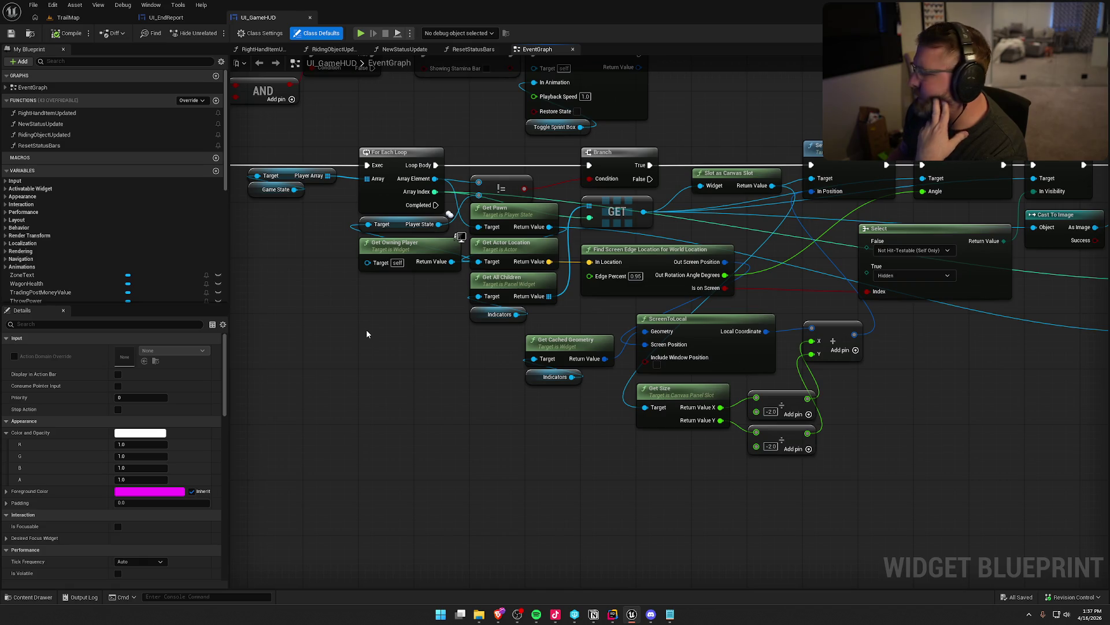
left_click(519, 215)
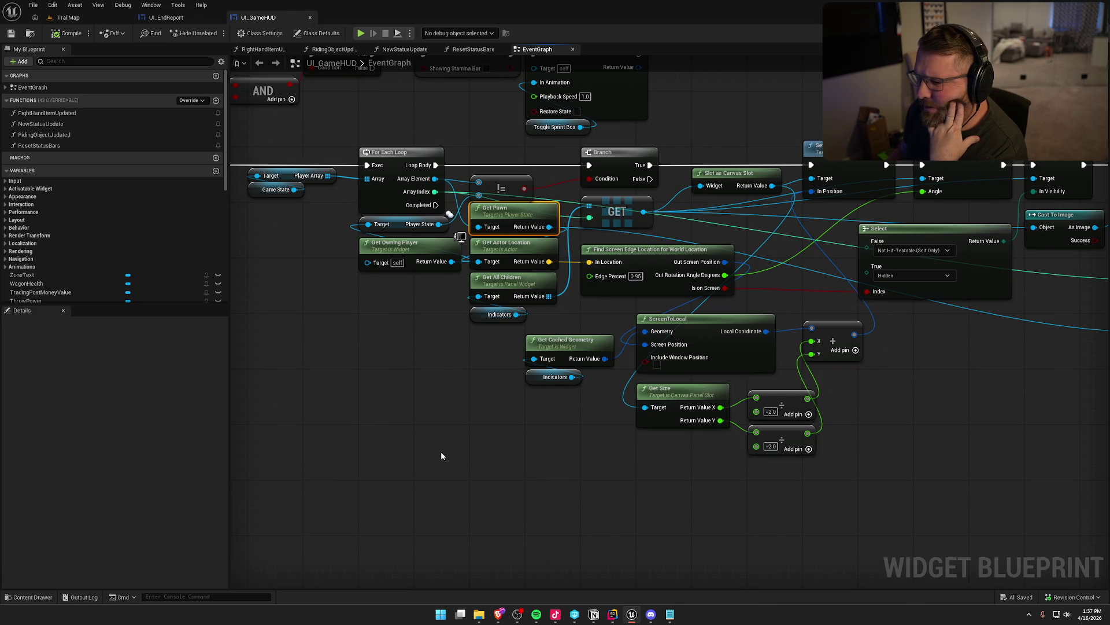
- Pan along the indicator logic and back to the Player Array and Game State nodes
left_click_drag(597, 469, 428, 475)
left_click_drag(322, 471, 495, 433)
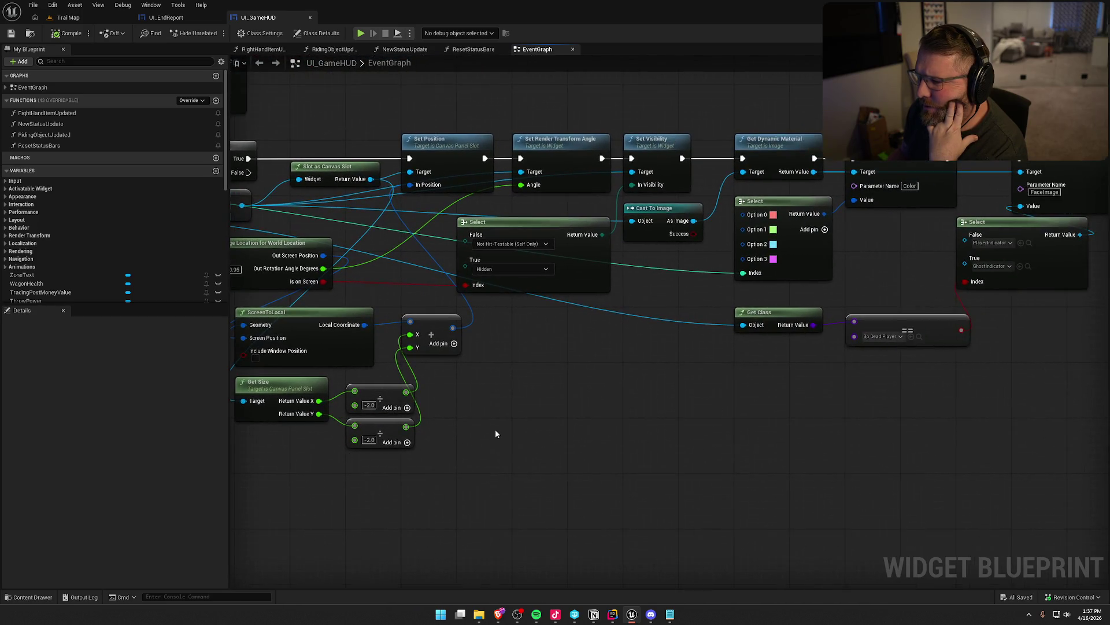
mouse_move(683, 392)
left_mouse_down()
mouse_move(391, 403)
mouse_move(580, 390)
mouse_move(861, 394)
left_mouse_up()
mouse_move(413, 315)
left_mouse_down()
mouse_move(508, 422)
mouse_move(498, 418)
mouse_move(520, 408)
mouse_move(290, 390)
mouse_move(240, 366)
mouse_move(39, 354)
left_mouse_up()
mouse_move(347, 324)
left_mouse_down()
mouse_move(491, 324)
mouse_move(810, 393)
left_mouse_up()
mouse_move(609, 301)
left_mouse_down()
mouse_move(755, 299)
mouse_move(453, 307)
mouse_move(445, 208)
mouse_move(375, 286)
left_mouse_up()
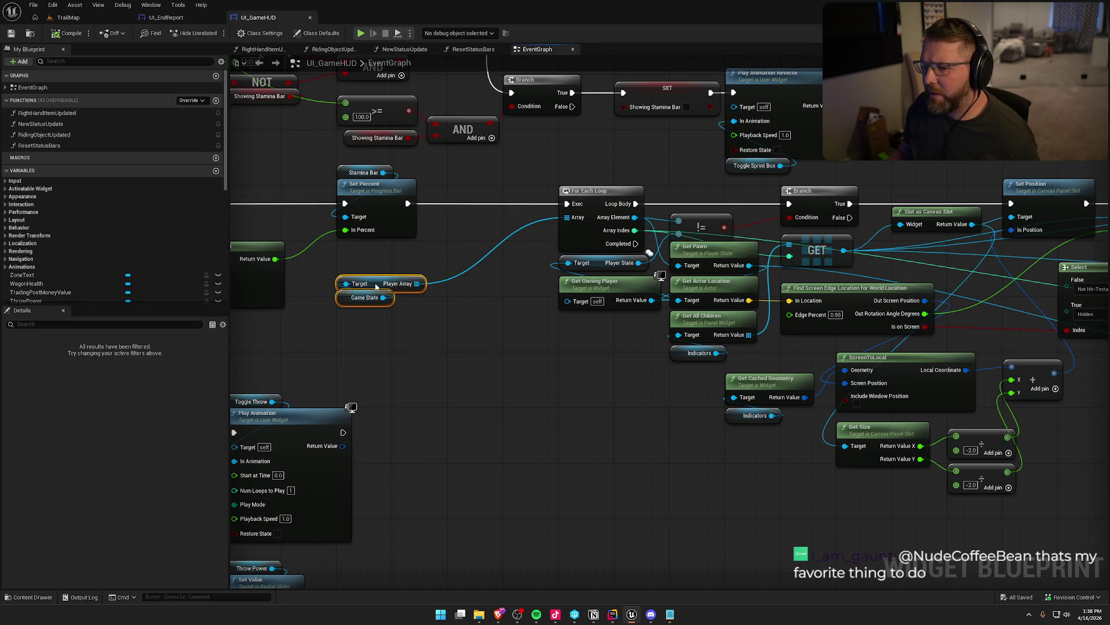
left_click_drag(476, 334, 332, 349)
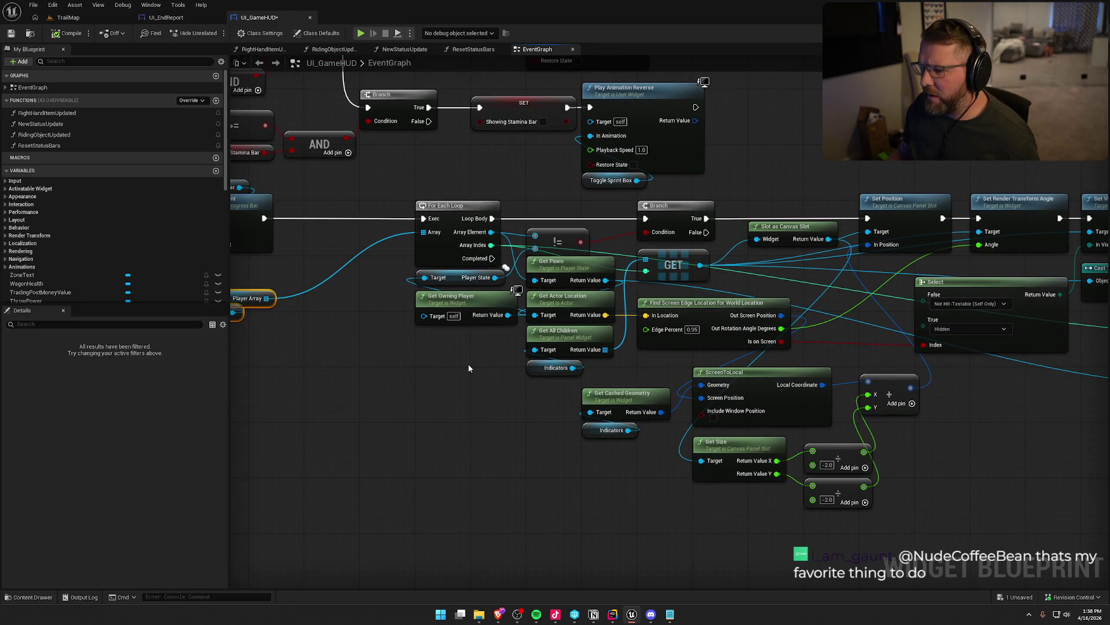
mouse_move(483, 380)
left_mouse_down()
mouse_move(268, 338)
mouse_move(439, 370)
mouse_move(641, 341)
mouse_move(468, 342)
mouse_move(464, 328)
left_mouse_up()
left_click(513, 274)
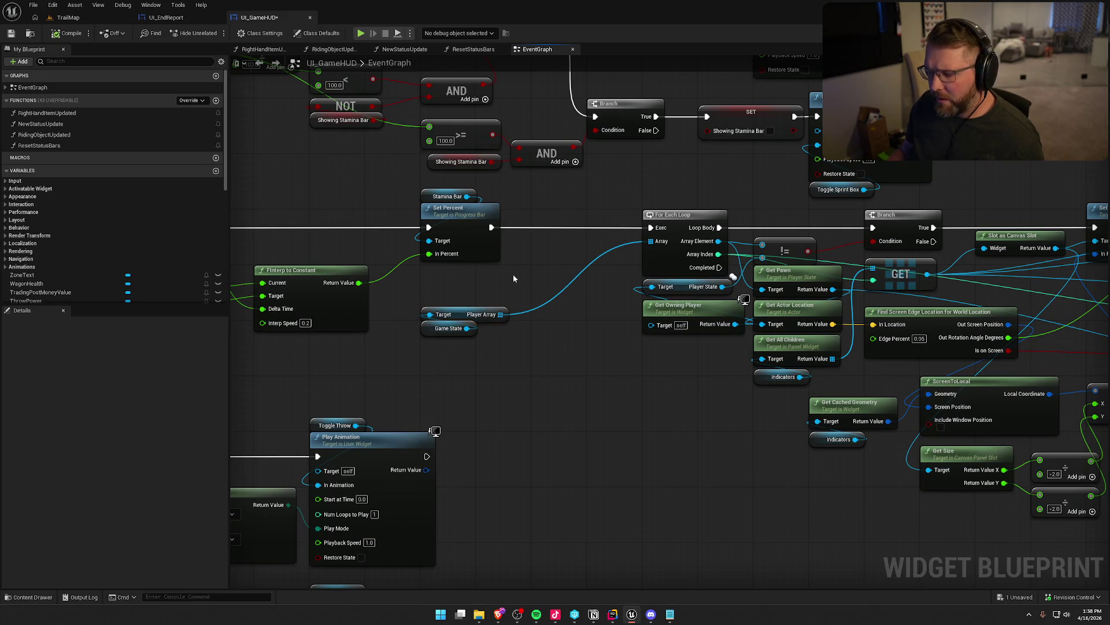
- Add a Branch after Set Percent, conditioned on the Player Array length being greater-than
left_click(539, 260)
mouse_move(547, 274)
left_mouse_down()
mouse_move(492, 228)
mouse_move(565, 229)
mouse_move(558, 221)
left_mouse_up()
mouse_move(501, 314)
left_mouse_down()
mouse_move(528, 319)
mouse_move(459, 287)
mouse_move(459, 298)
mouse_move(533, 292)
left_mouse_up()
type("length")
key("Return")
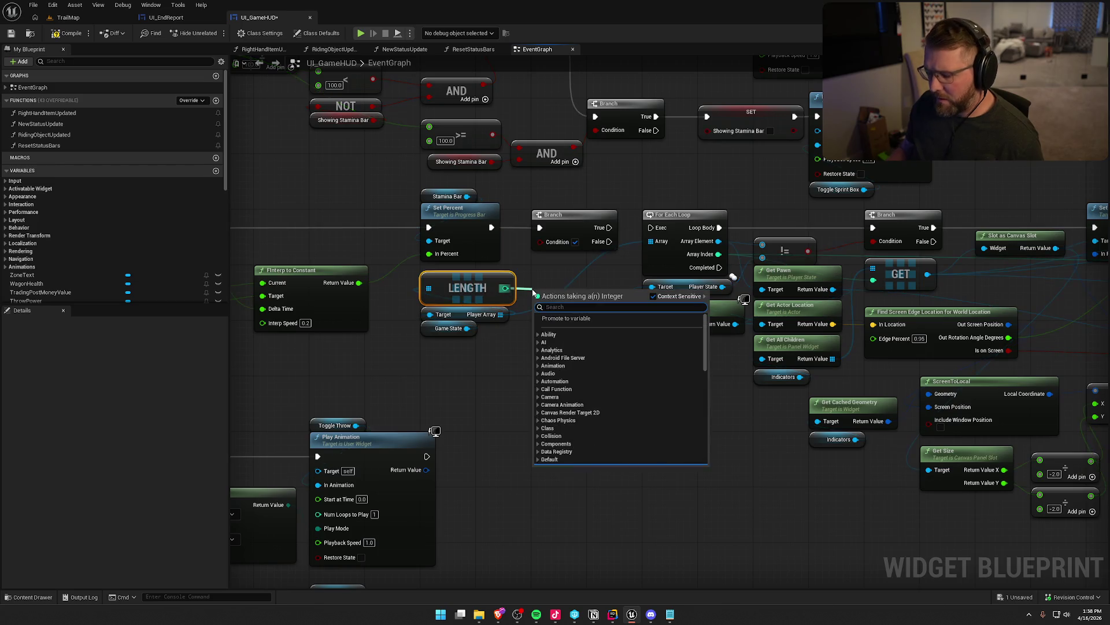
type(">")
key("Return")
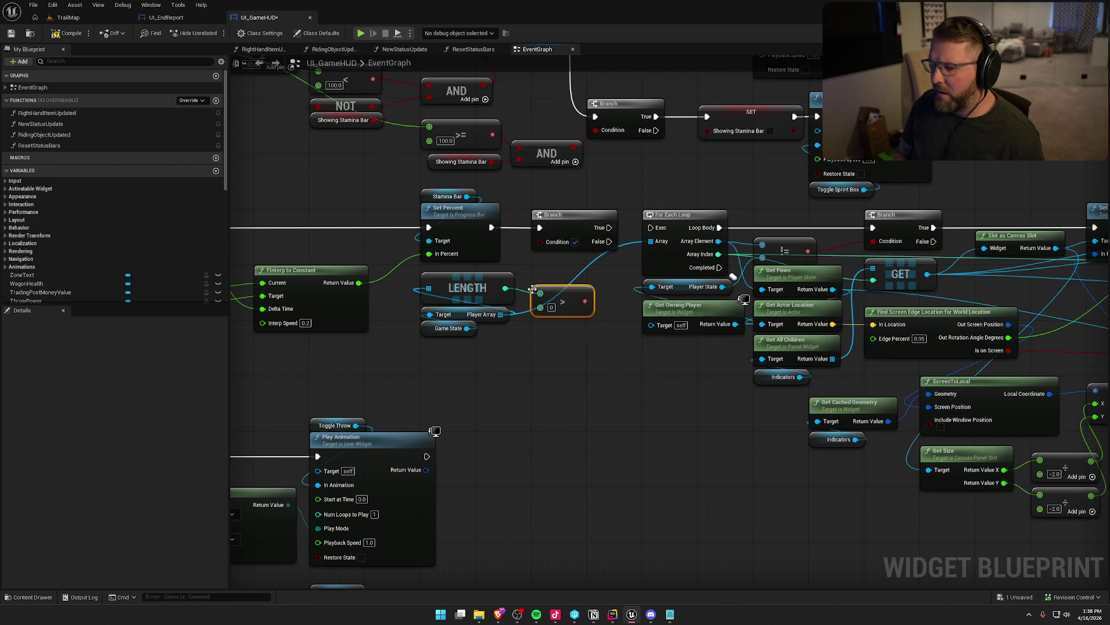
mouse_move(585, 301)
left_mouse_down()
mouse_move(540, 242)
mouse_move(553, 284)
mouse_move(548, 271)
left_mouse_up()
left_click(609, 345)
- Locate the Get Pawn node, then select the CallFunc_GetPawn_ReturnValue warning in TrailNError.log
left_click_drag(589, 346, 532, 336)
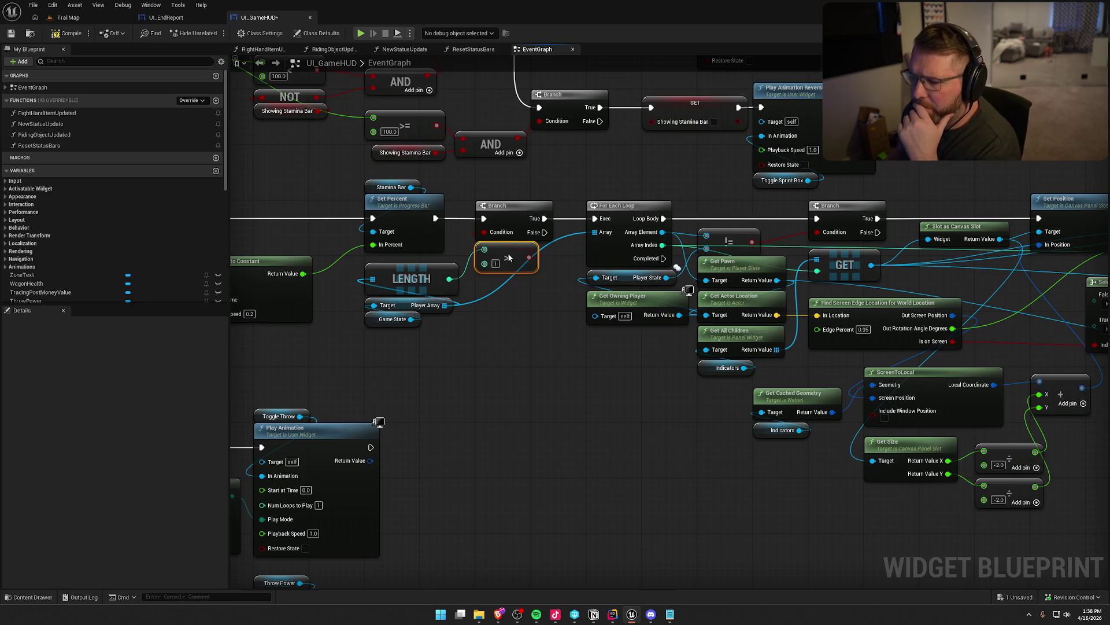
left_click_drag(508, 385, 335, 357)
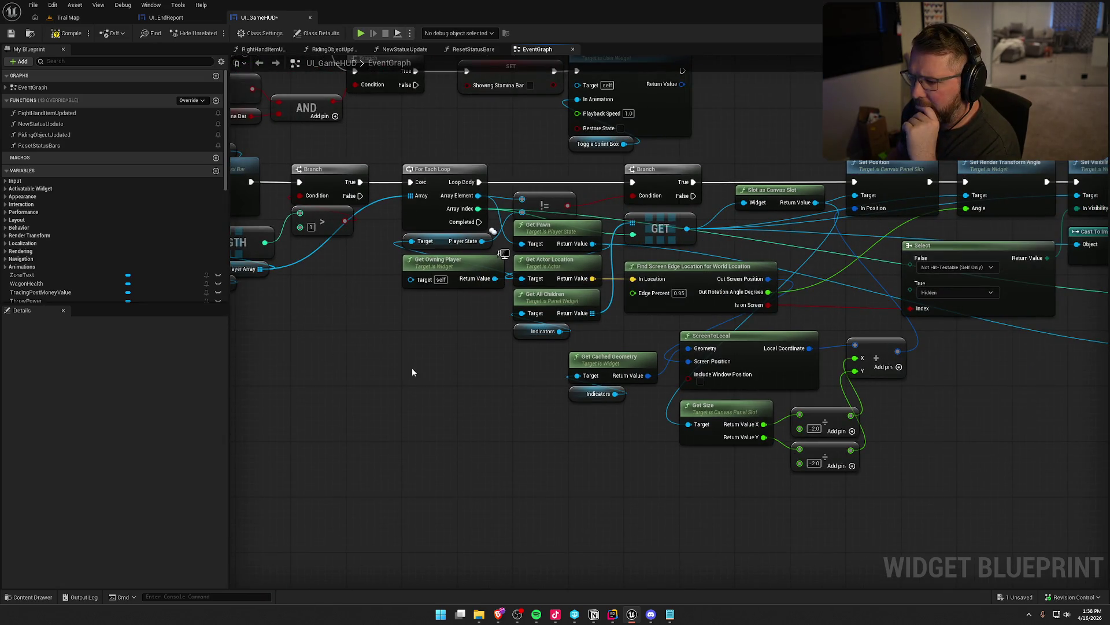
left_click(560, 230)
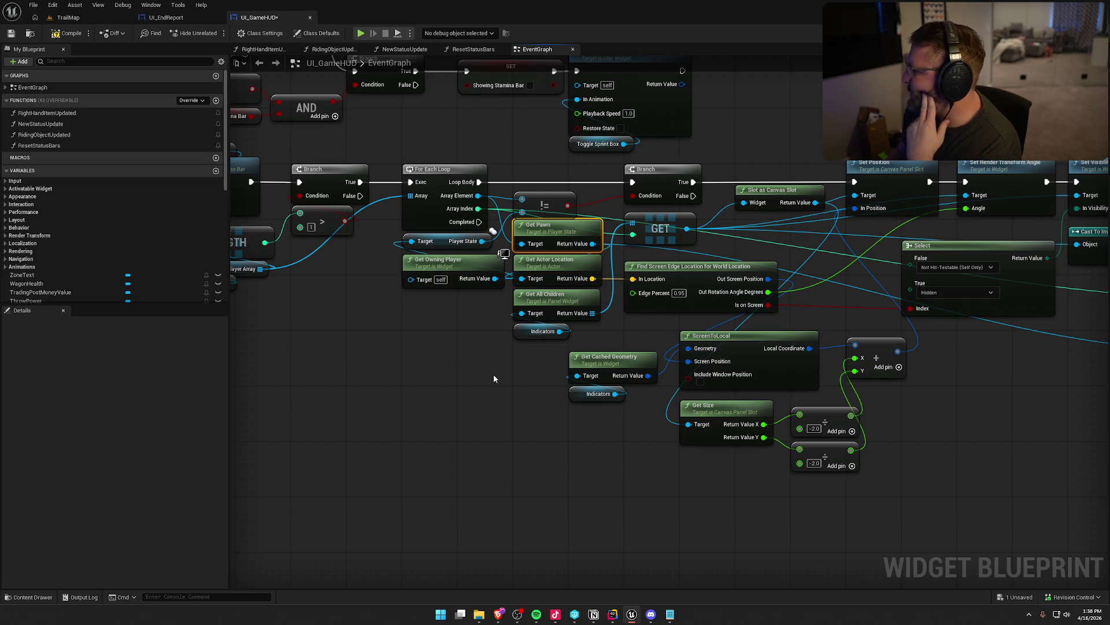
left_click_drag(449, 346, 542, 356)
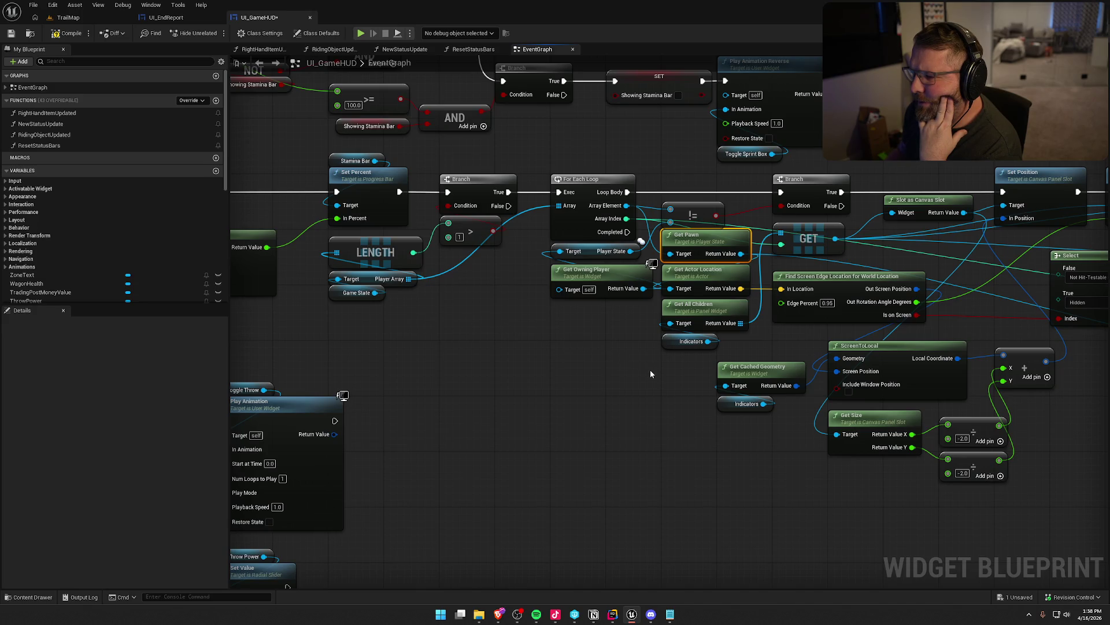
mouse_move(659, 417)
left_mouse_down()
mouse_move(384, 397)
mouse_move(277, 376)
mouse_move(243, 347)
mouse_move(796, 413)
mouse_move(659, 411)
left_mouse_up()
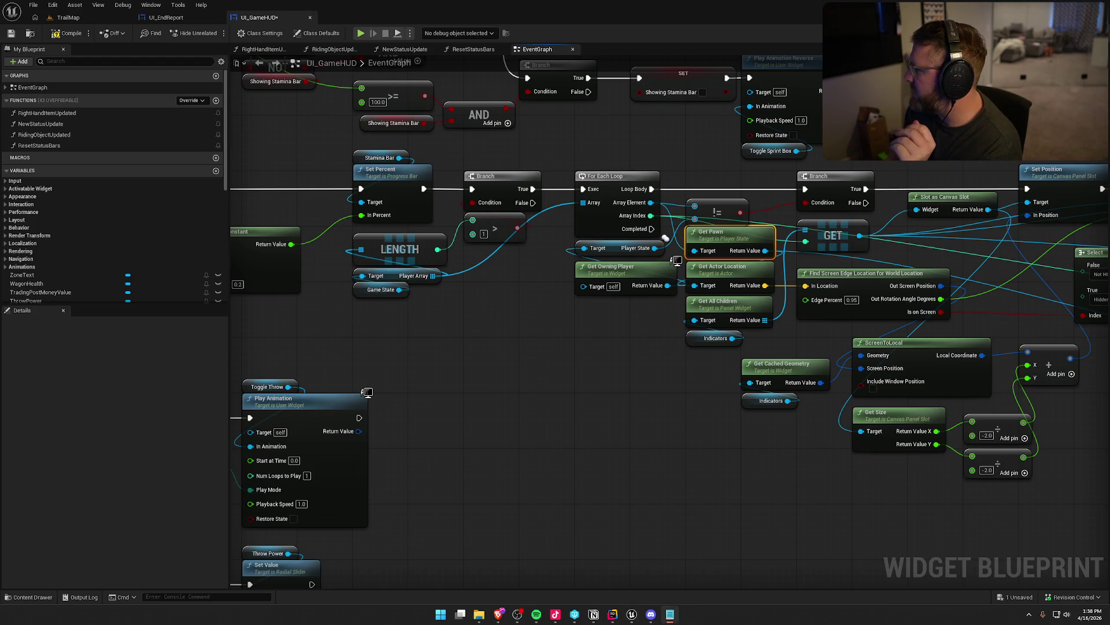
key("alt+Tab")
left_click_drag(431, 289, 564, 291)
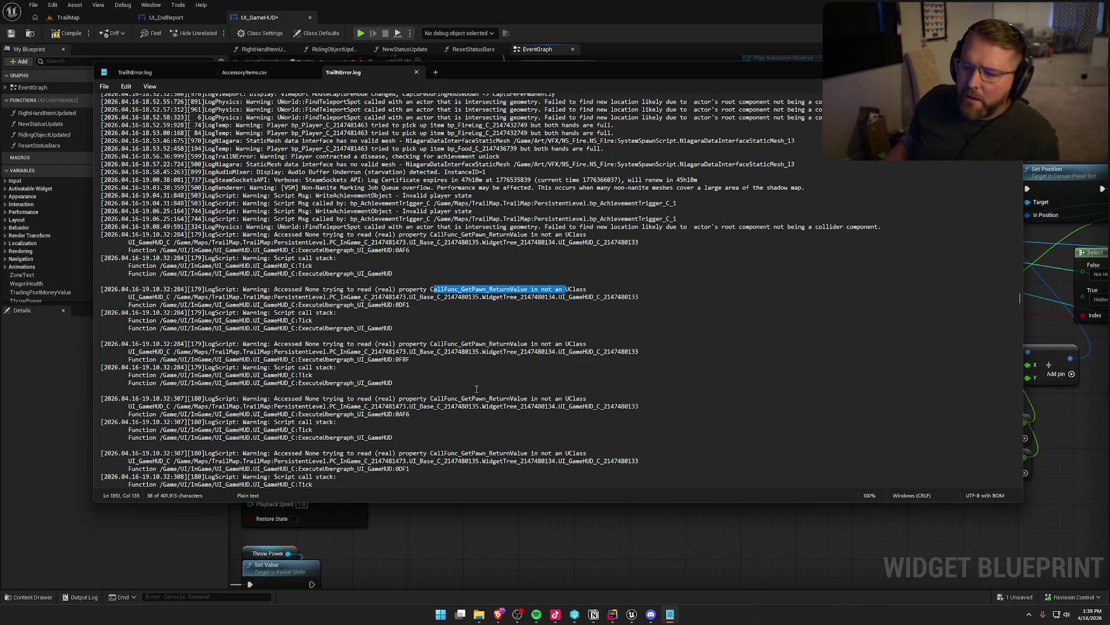
- Scroll down TrailNError.log and jump to its end to reach the crash entries
scroll(462, 345, "down", 20)
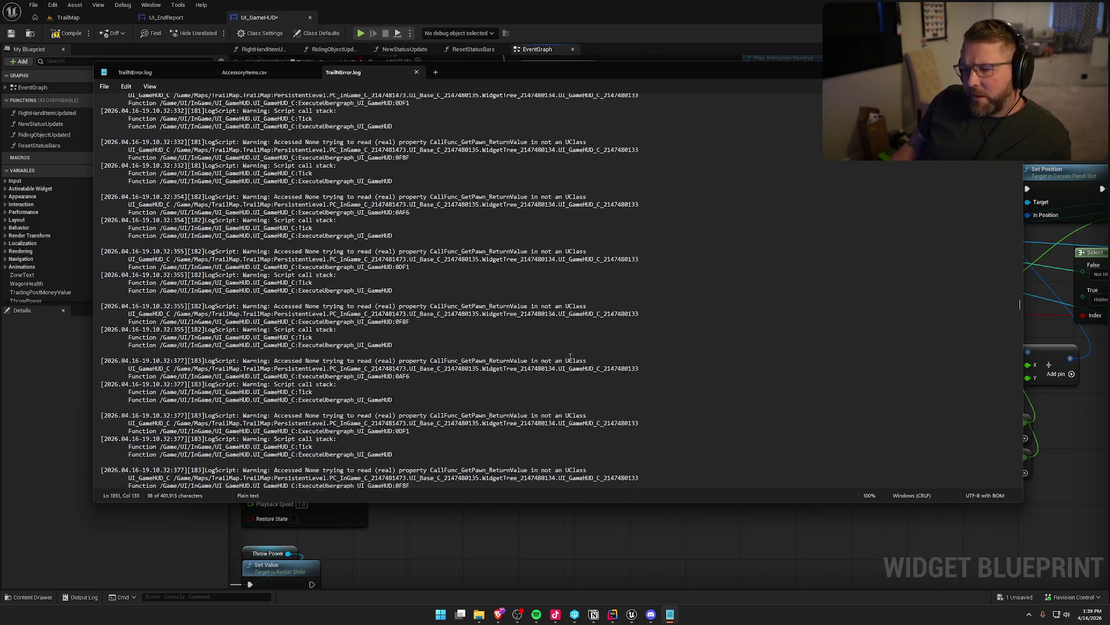
scroll(570, 357, "down", 20)
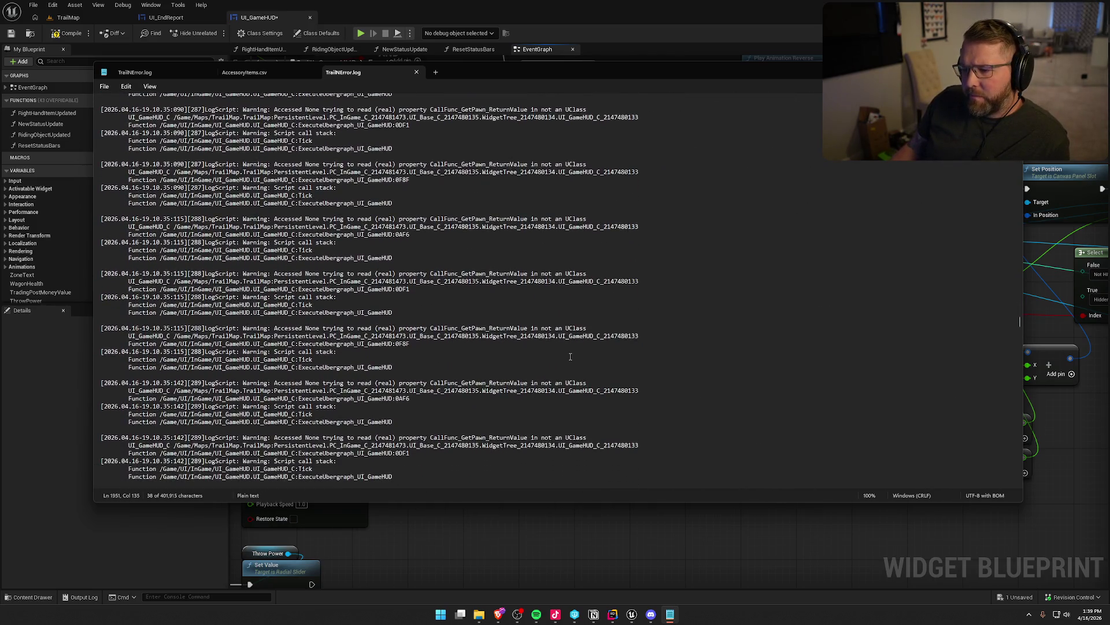
scroll(570, 356, "down", 20)
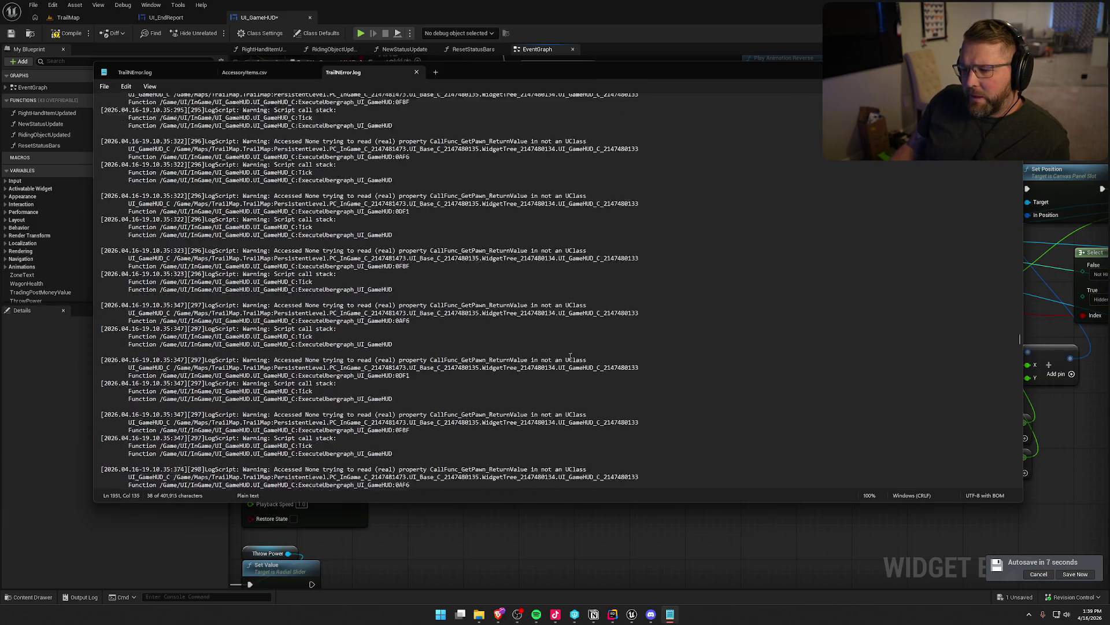
scroll(571, 356, "down", 20)
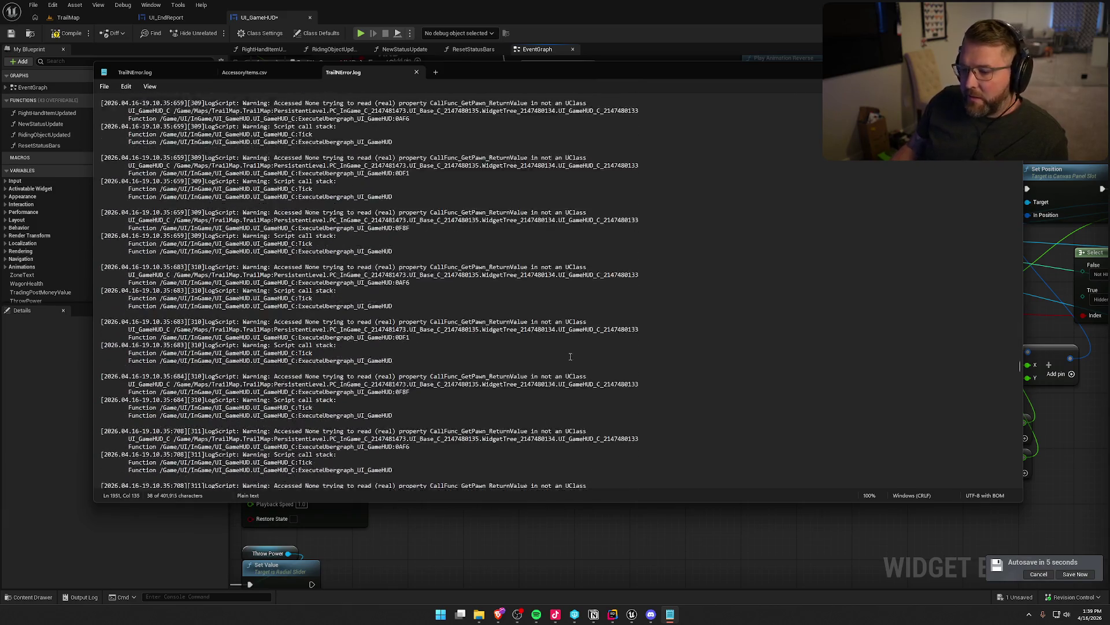
scroll(570, 356, "down", 20)
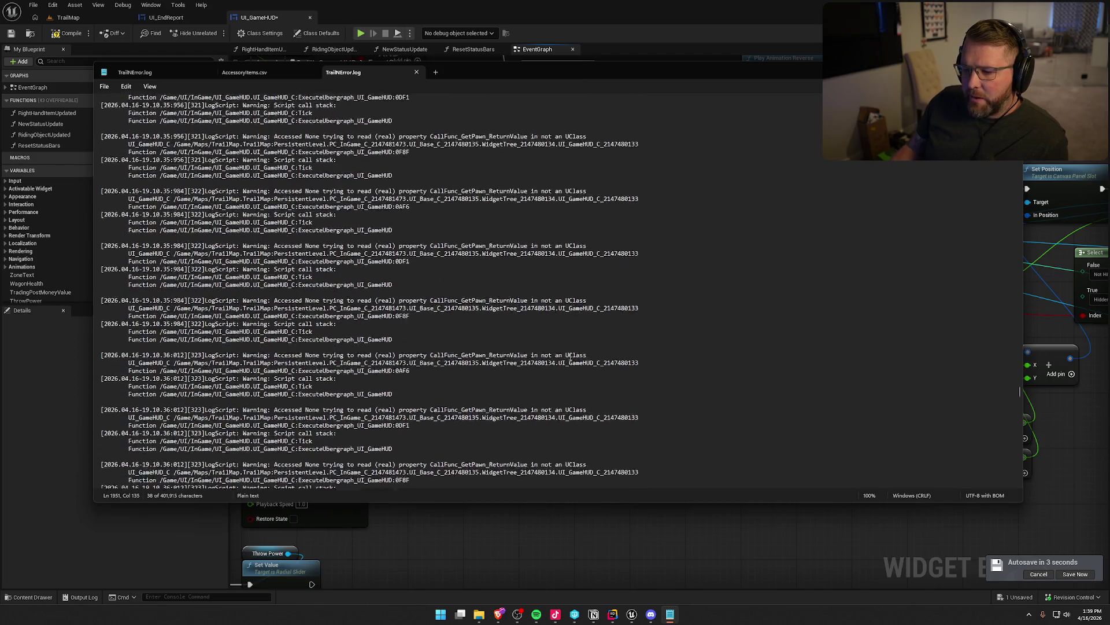
scroll(570, 356, "down", 10)
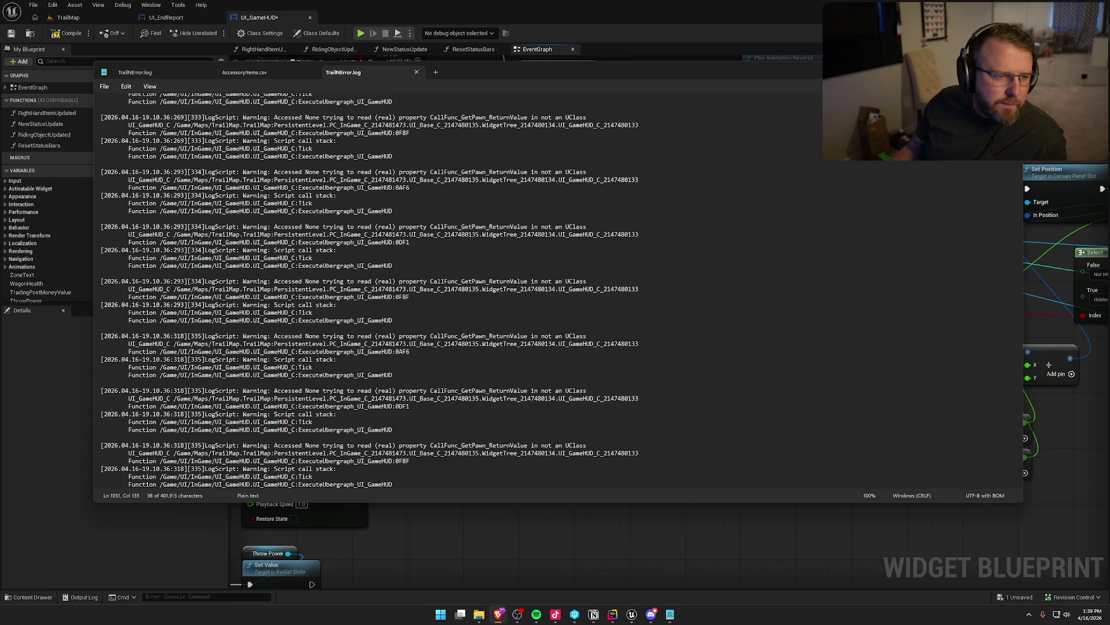
key("ctrl+End")
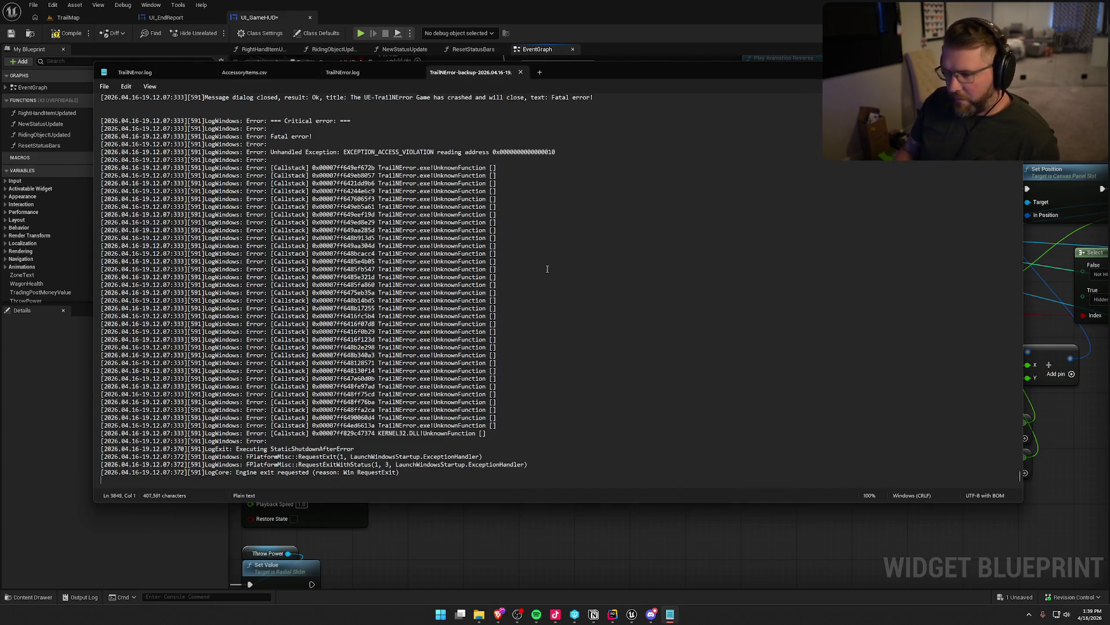
- Review the backup log's access-violation callstack, then close Notepad
scroll(580, 303, "up", 1)
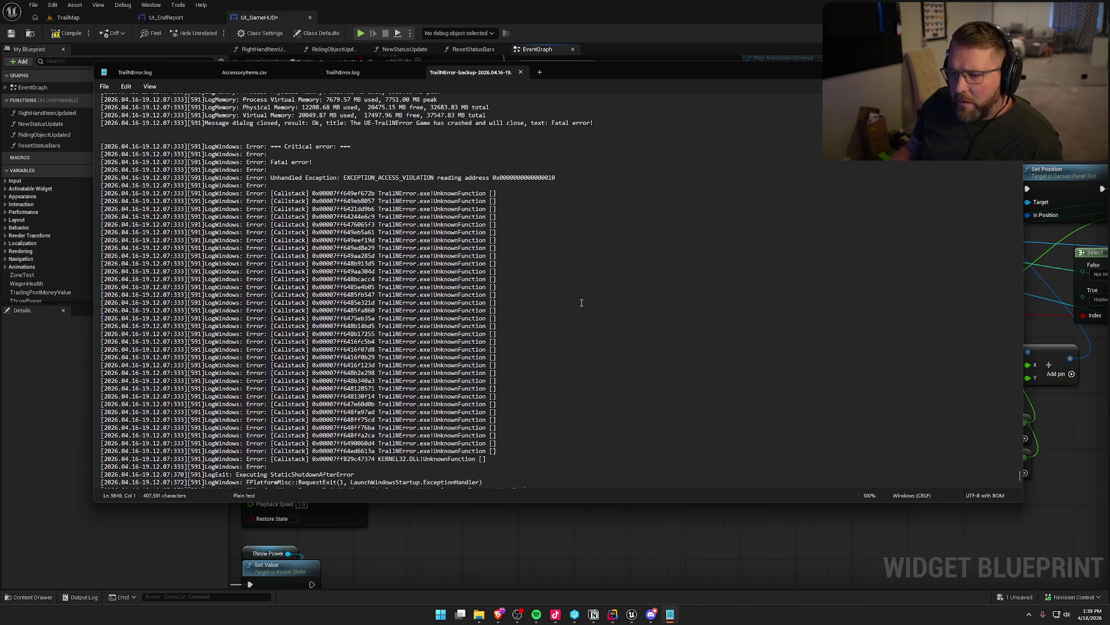
scroll(584, 301, "up", 3)
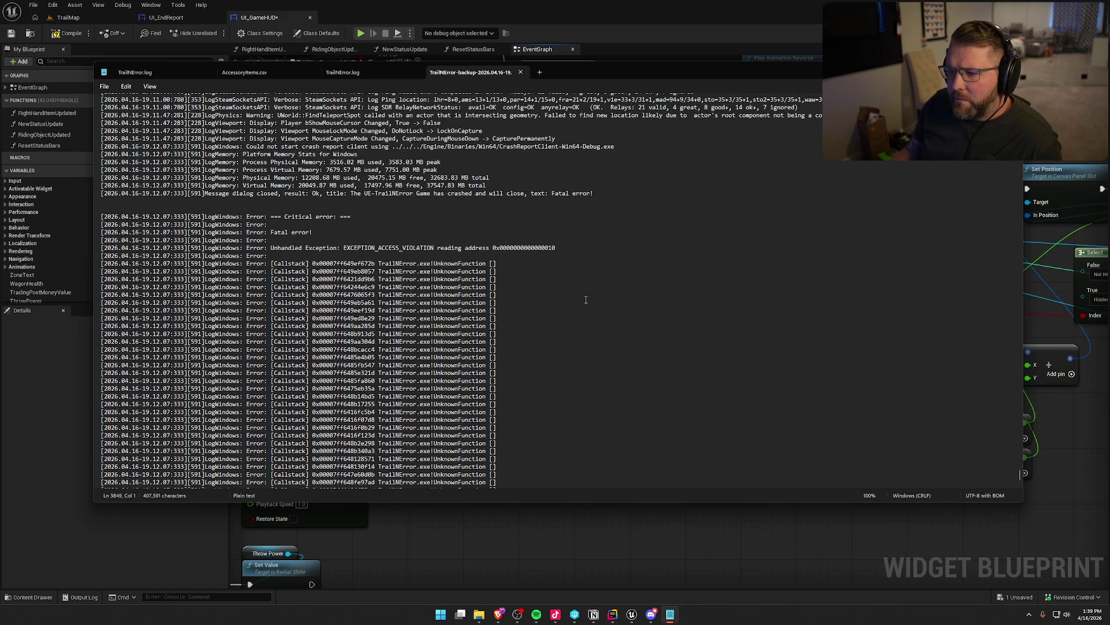
scroll(573, 298, "up", 2)
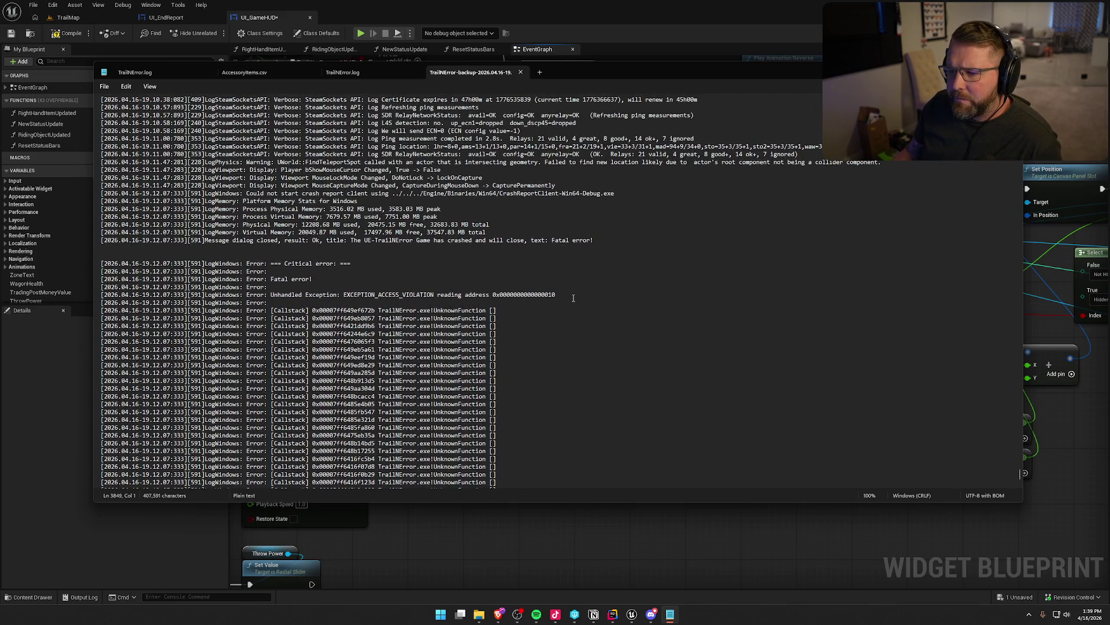
scroll(574, 299, "up", 1)
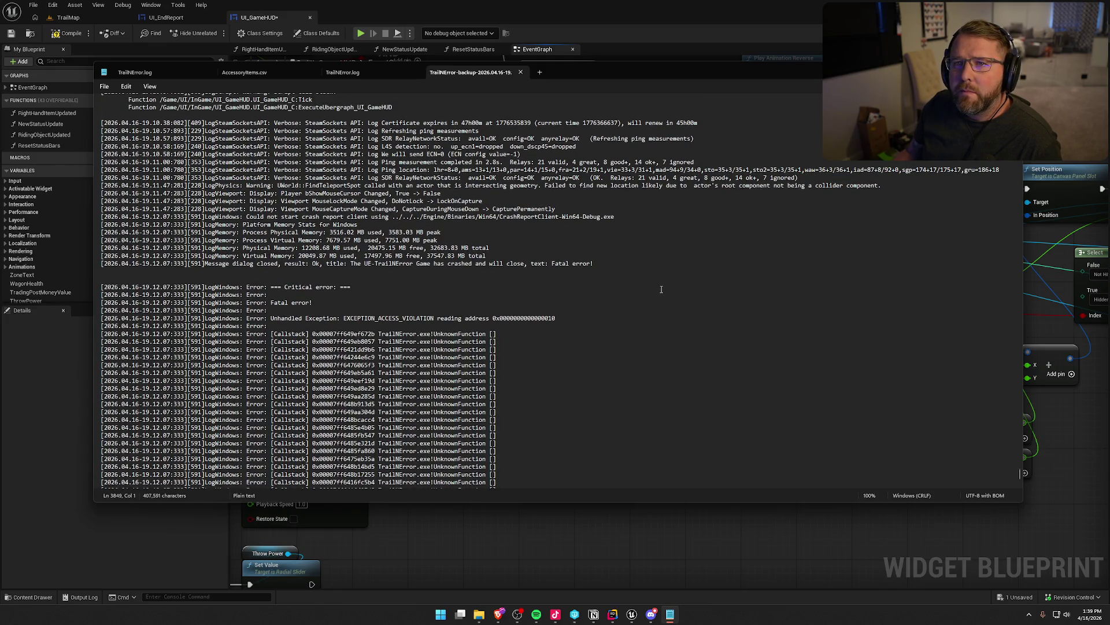
scroll(666, 310, "up", 1)
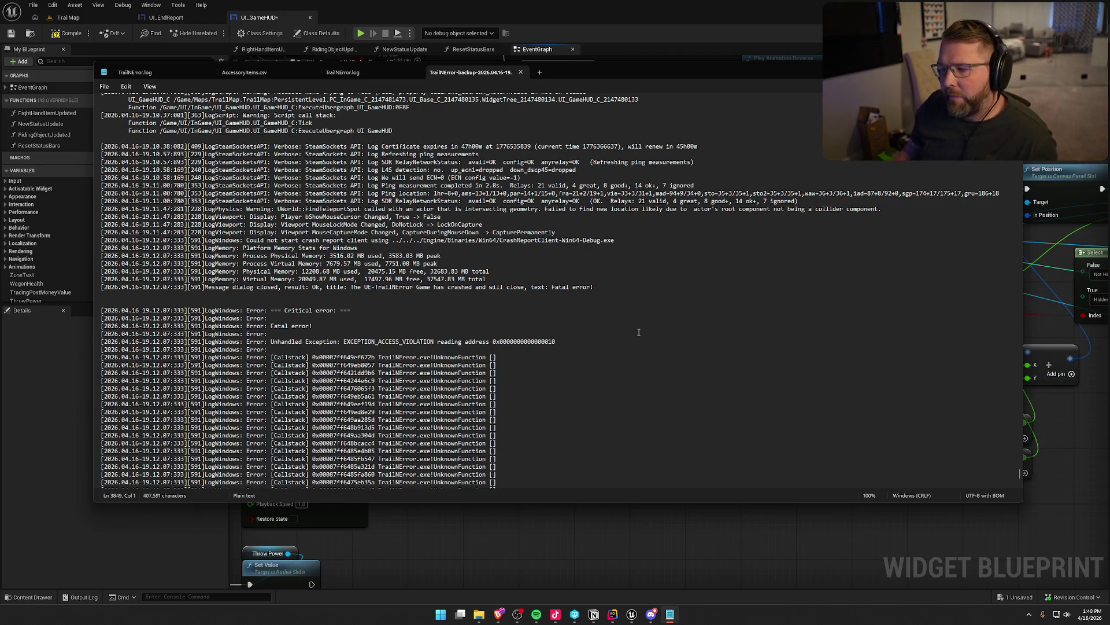
scroll(639, 332, "up", 1)
scroll(639, 332, "up", 2)
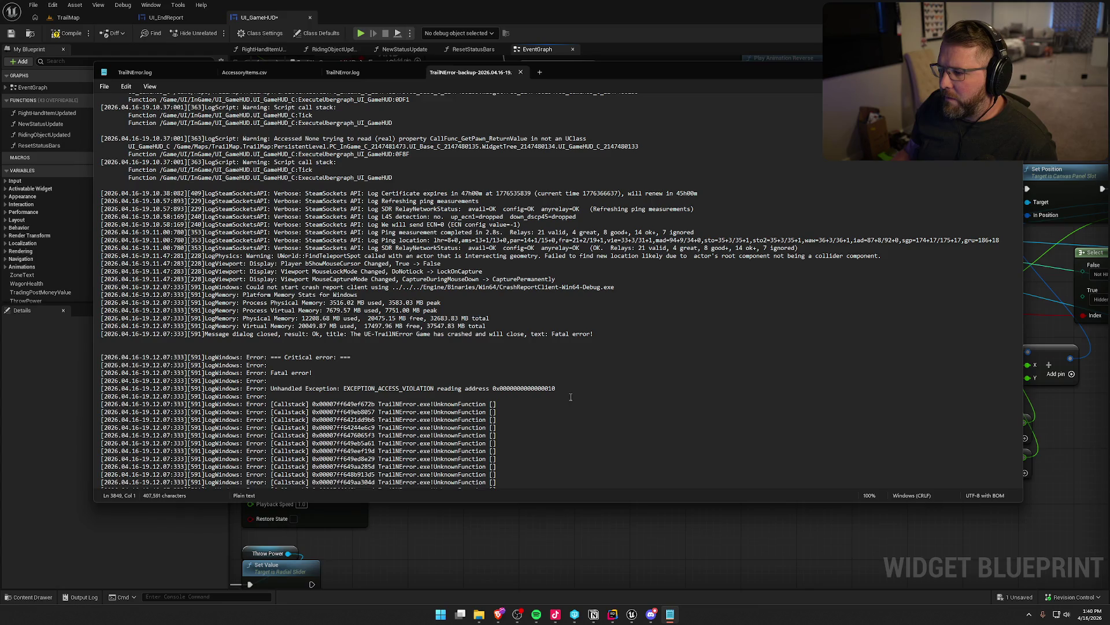
scroll(570, 397, "up", 2)
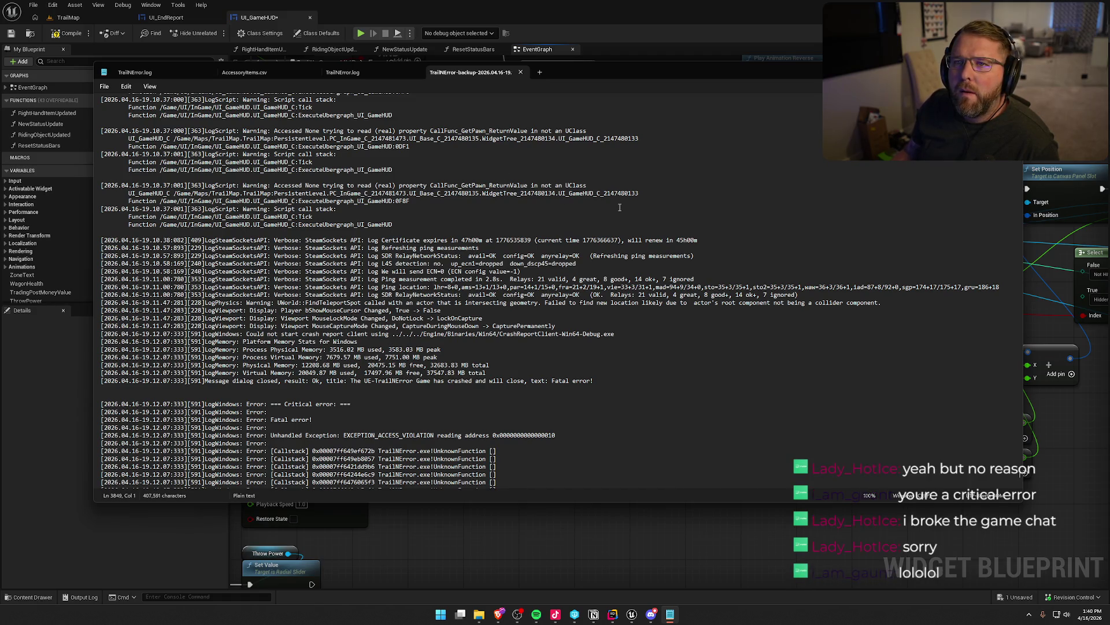
scroll(569, 185, "up", 3)
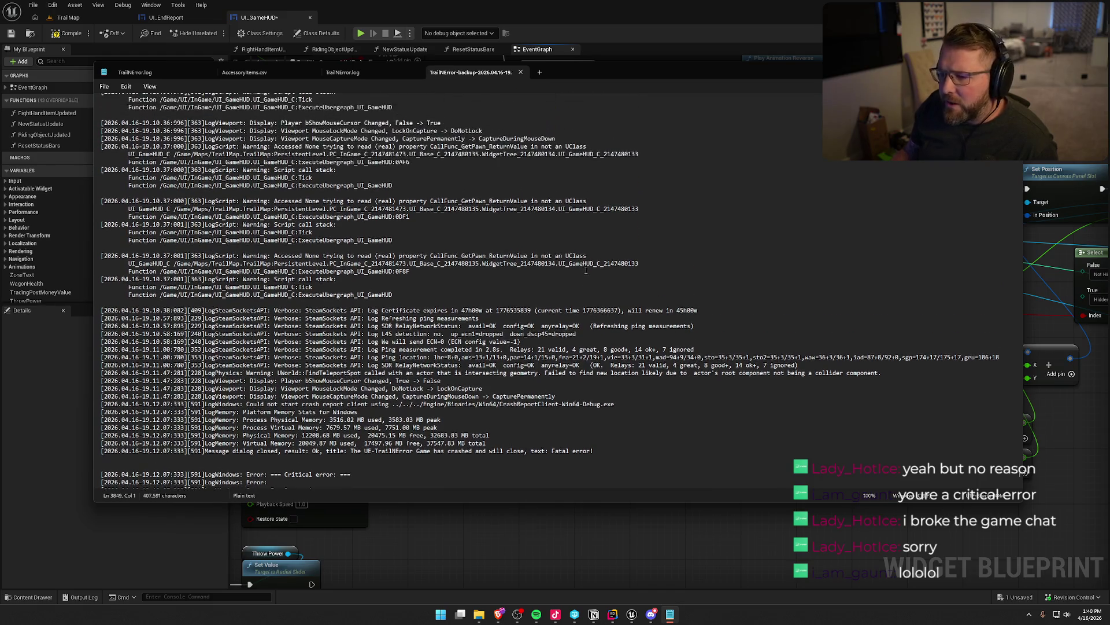
scroll(673, 285, "up", 2)
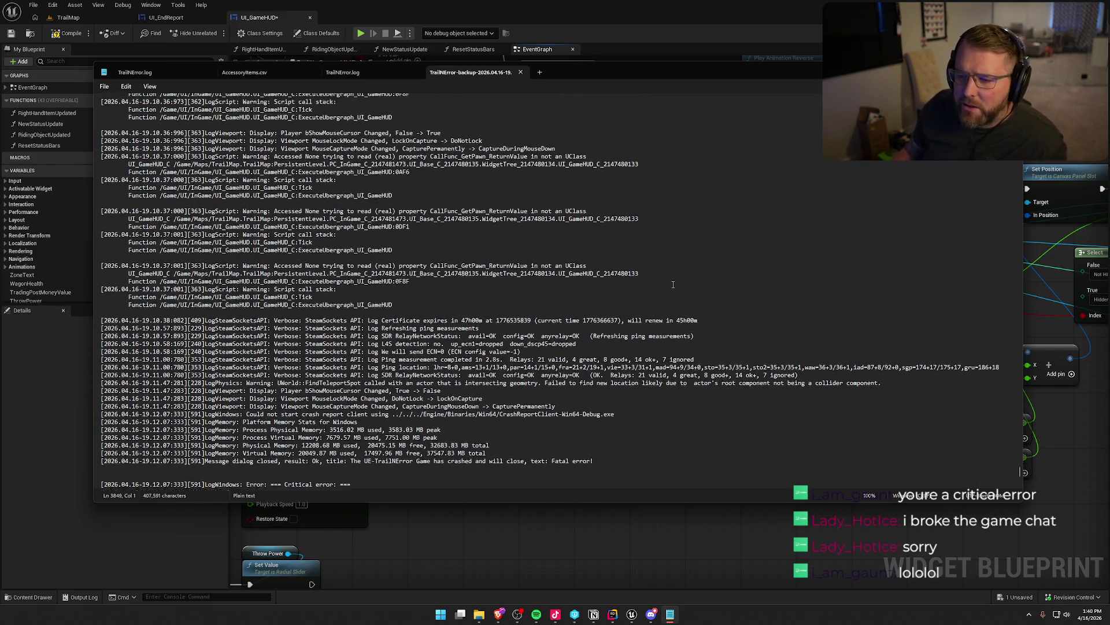
scroll(673, 285, "up", 4)
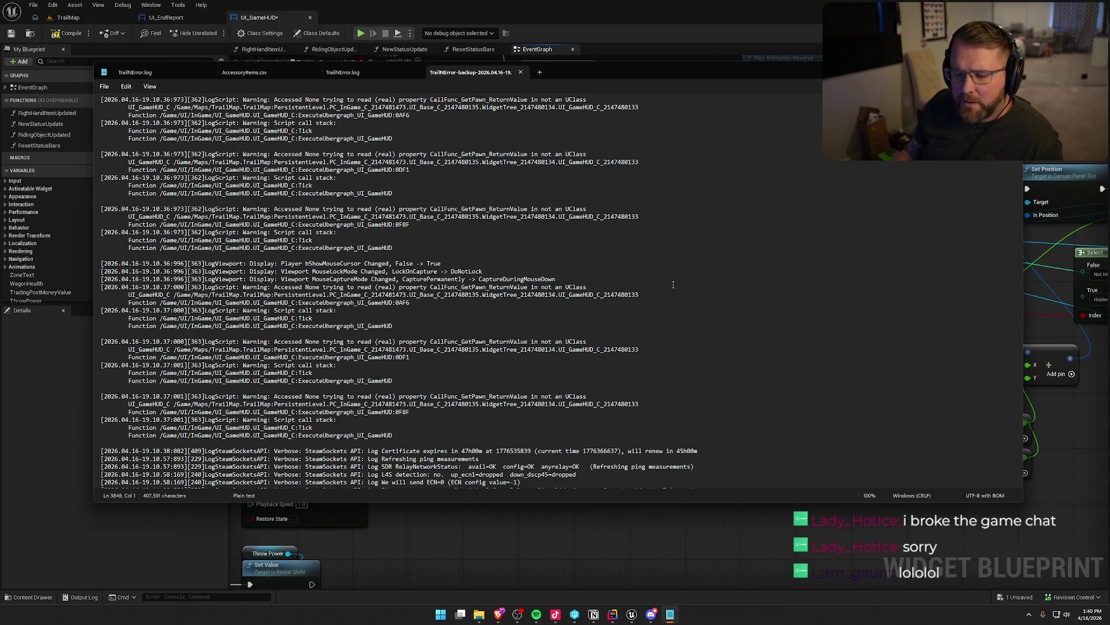
scroll(673, 285, "up", 12)
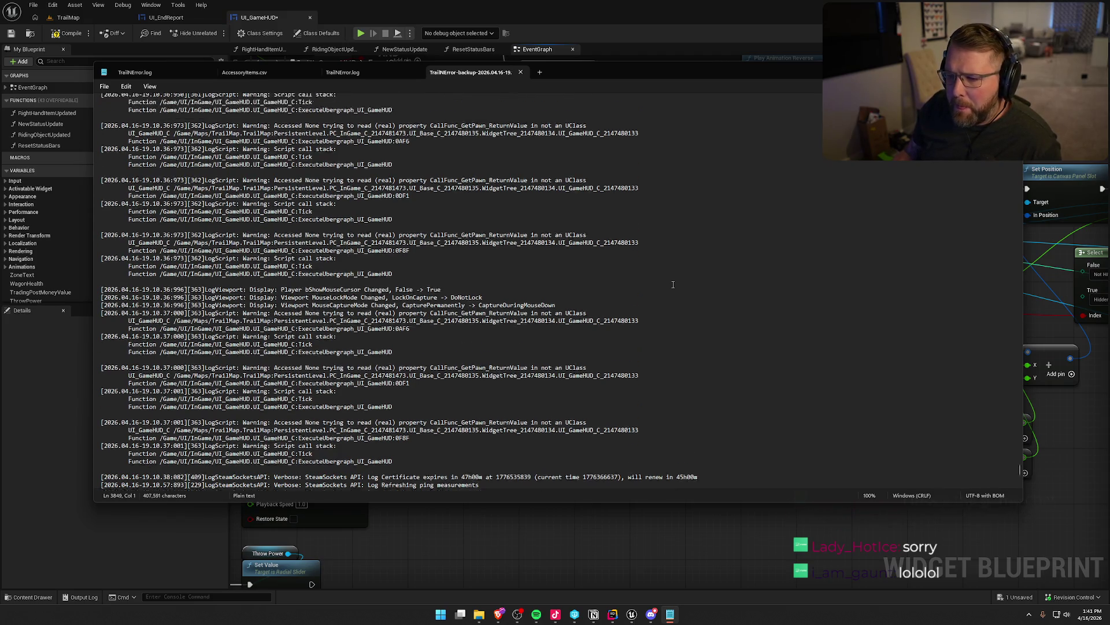
scroll(673, 284, "up", 8)
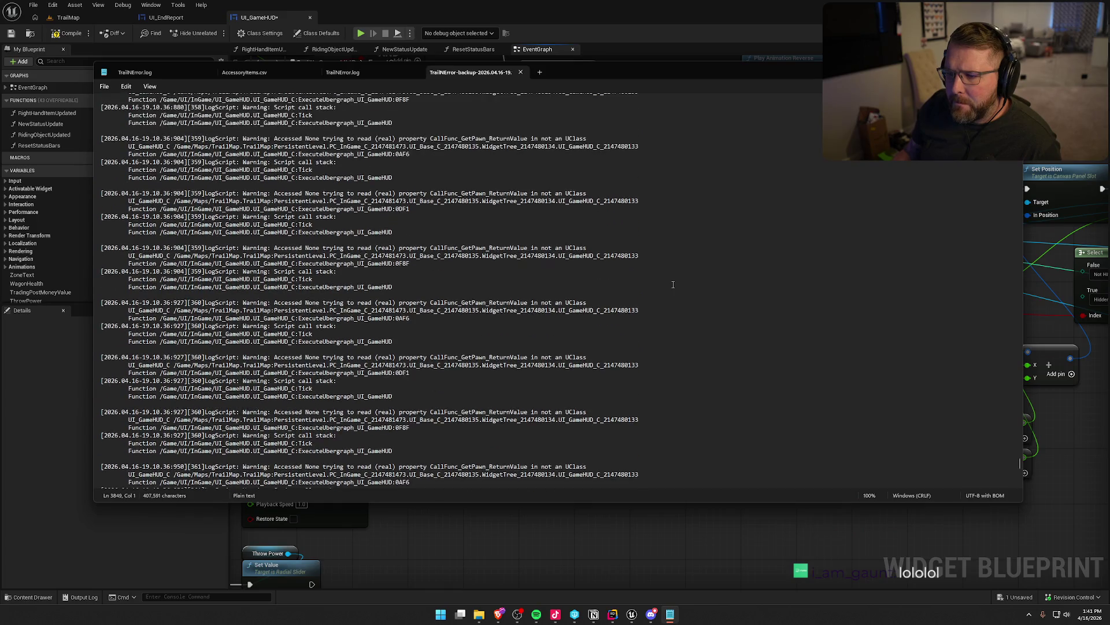
scroll(673, 284, "down", 20)
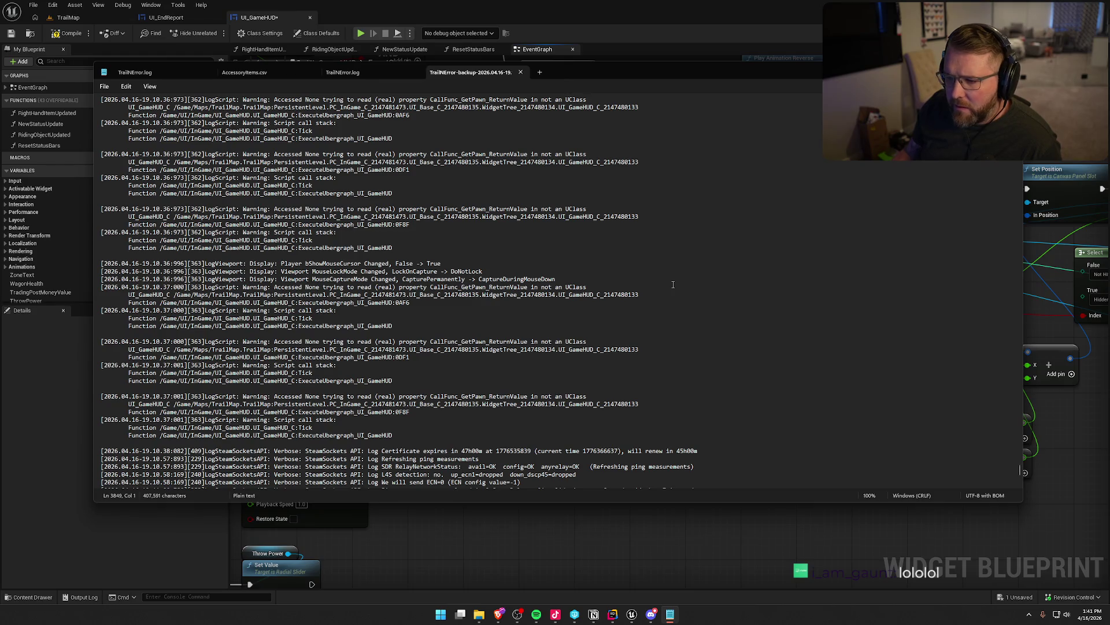
scroll(673, 285, "down", 5)
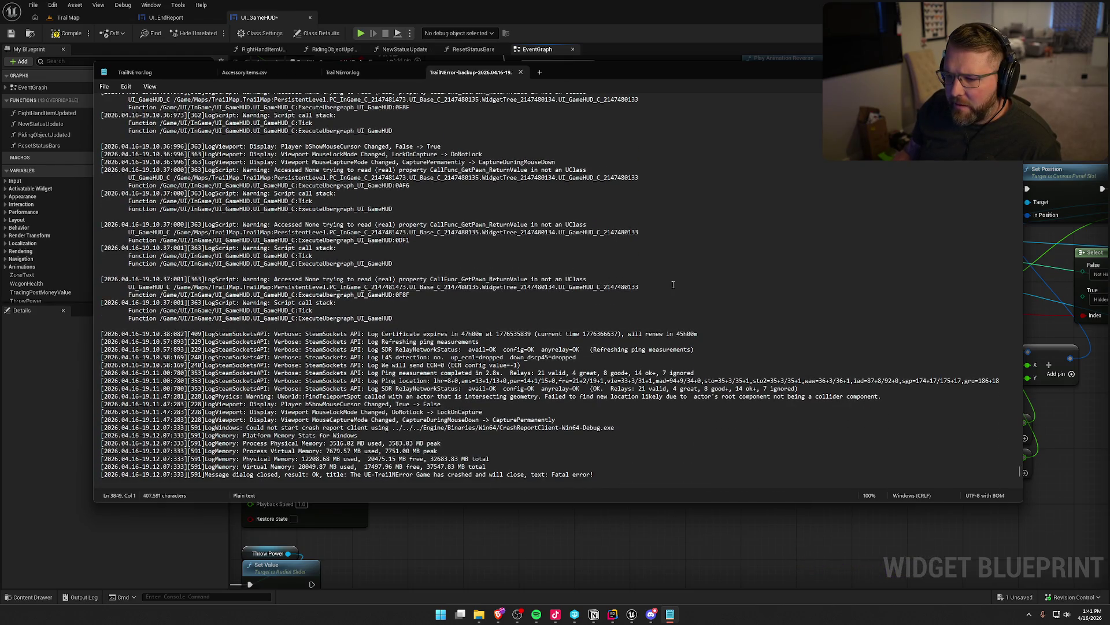
scroll(674, 285, "down", 6)
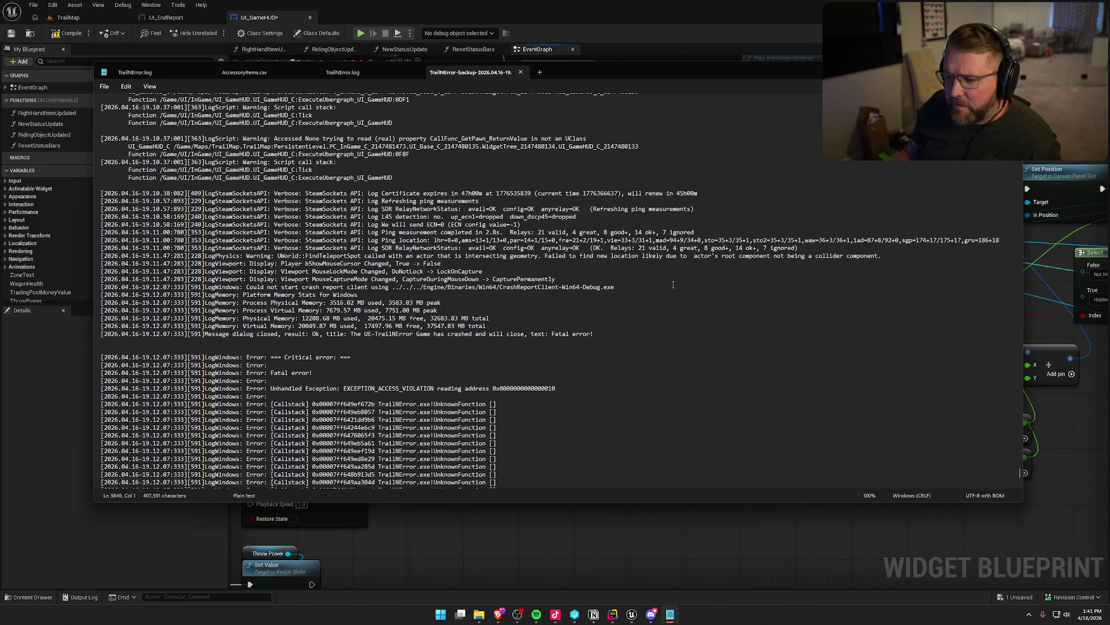
scroll(673, 284, "down", 10)
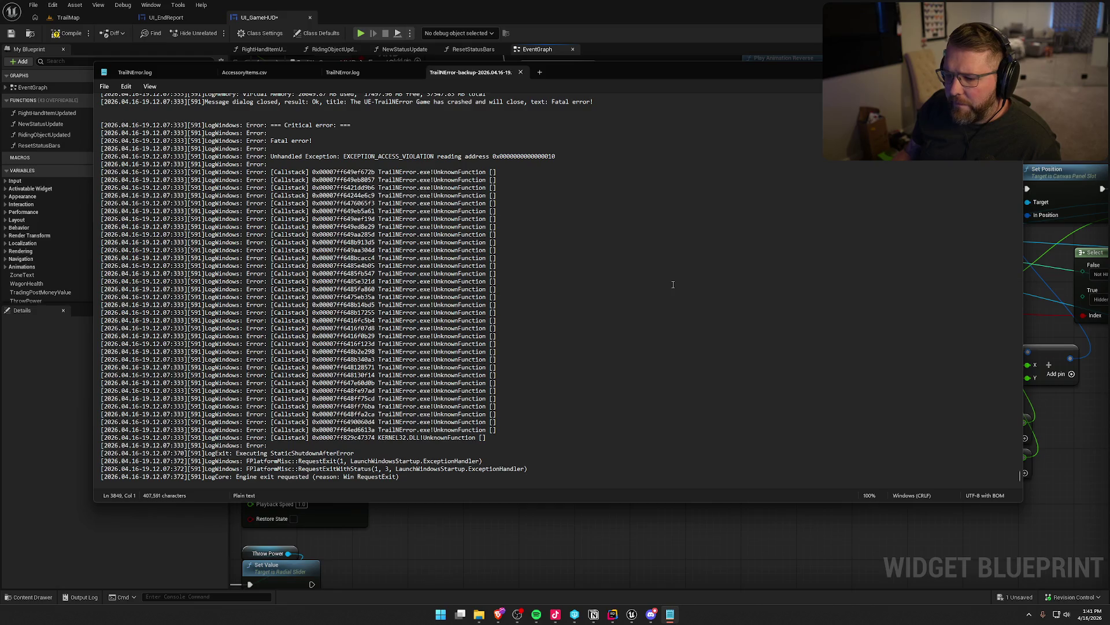
key("alt+F4")
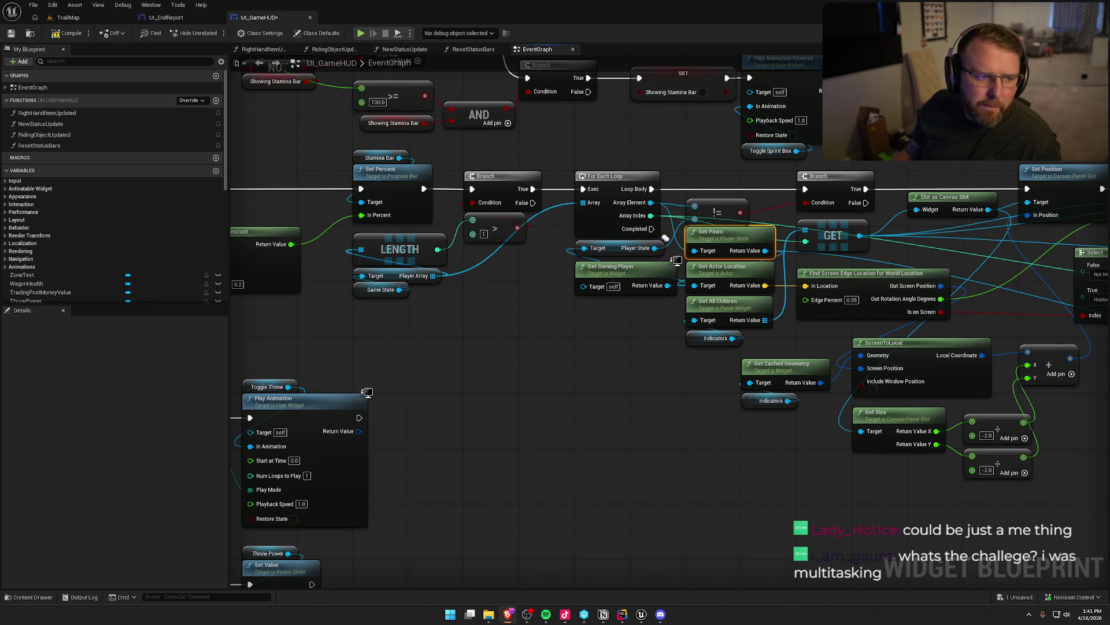
- Save the UI_GameHUD blueprint, checking the asset out when prompted
key("ctrl+shift+s")
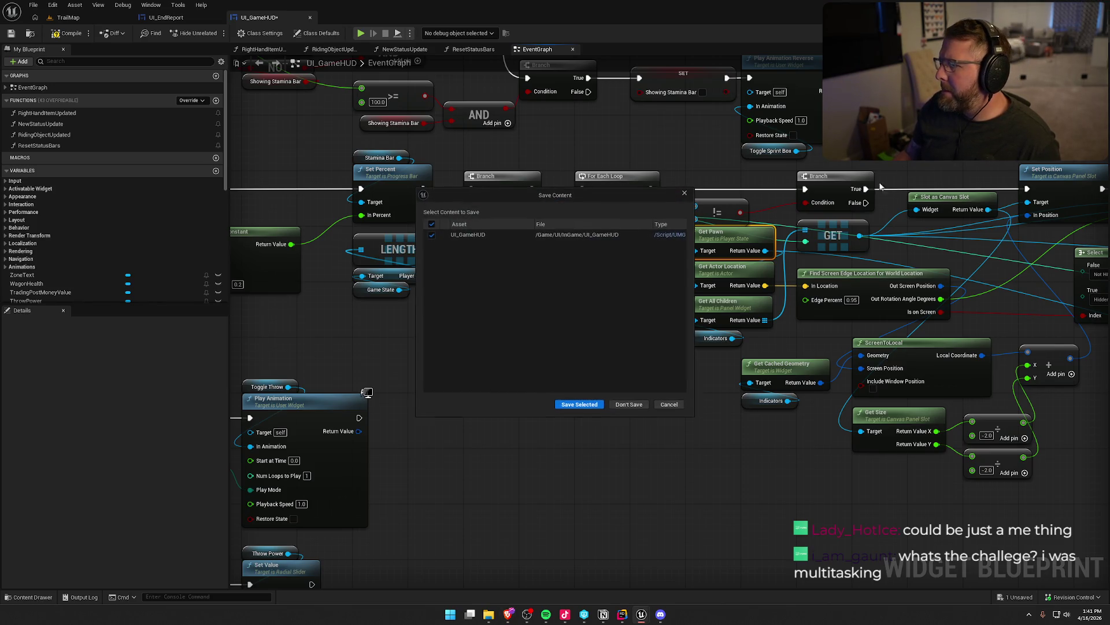
left_click(565, 407)
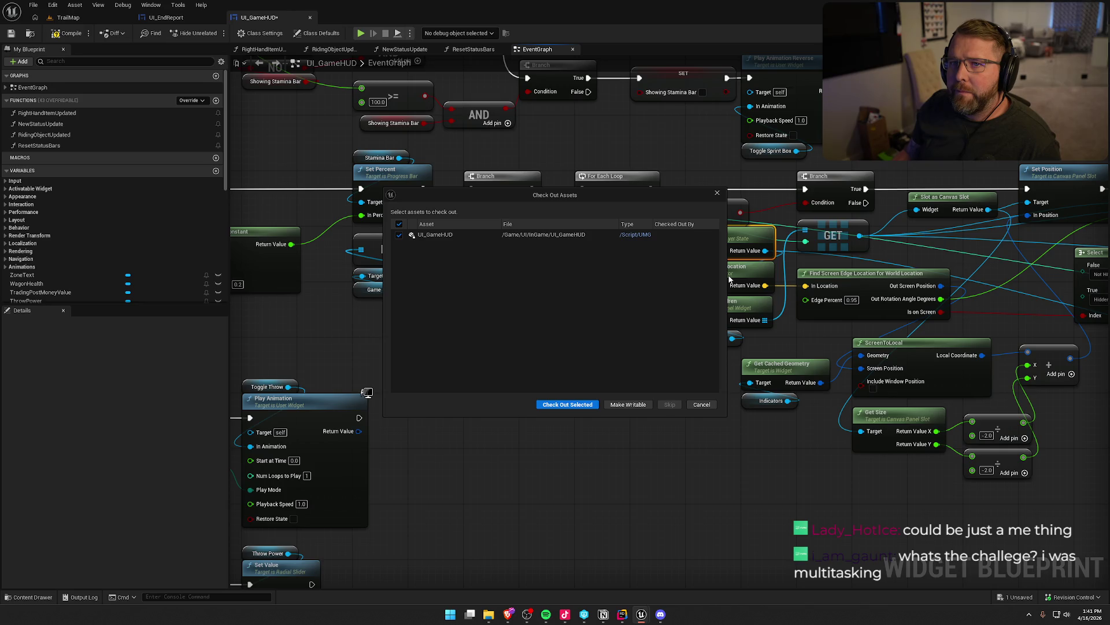
left_click(572, 405)
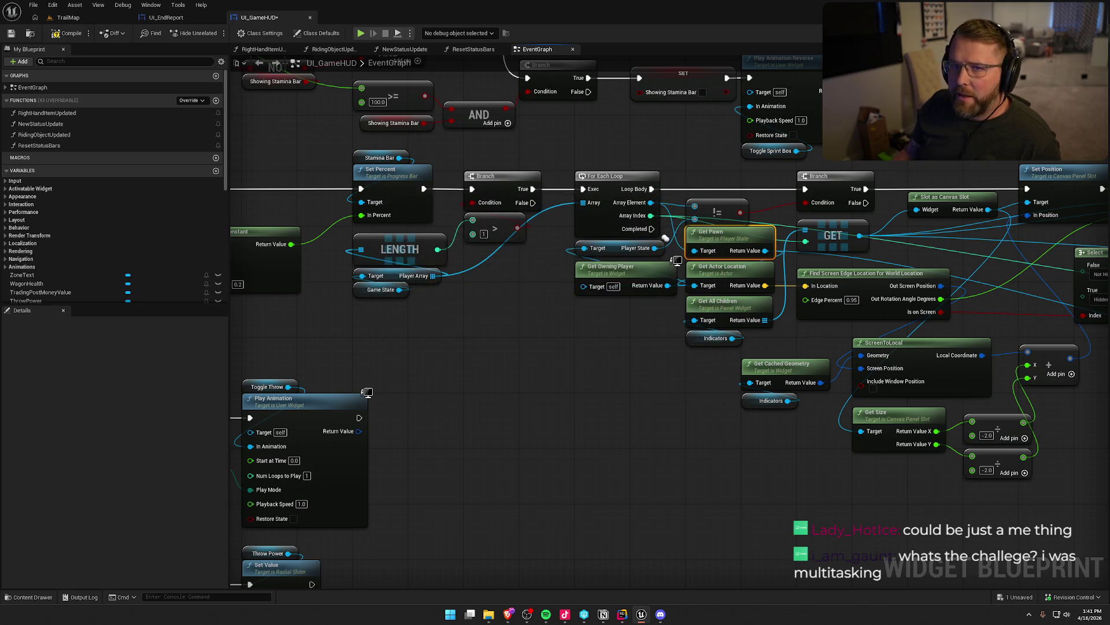
- Close RouteMapWidget.h and RouteMapWidget.cpp in Rider, then switch to the Notion To Do board
key("alt+Tab")
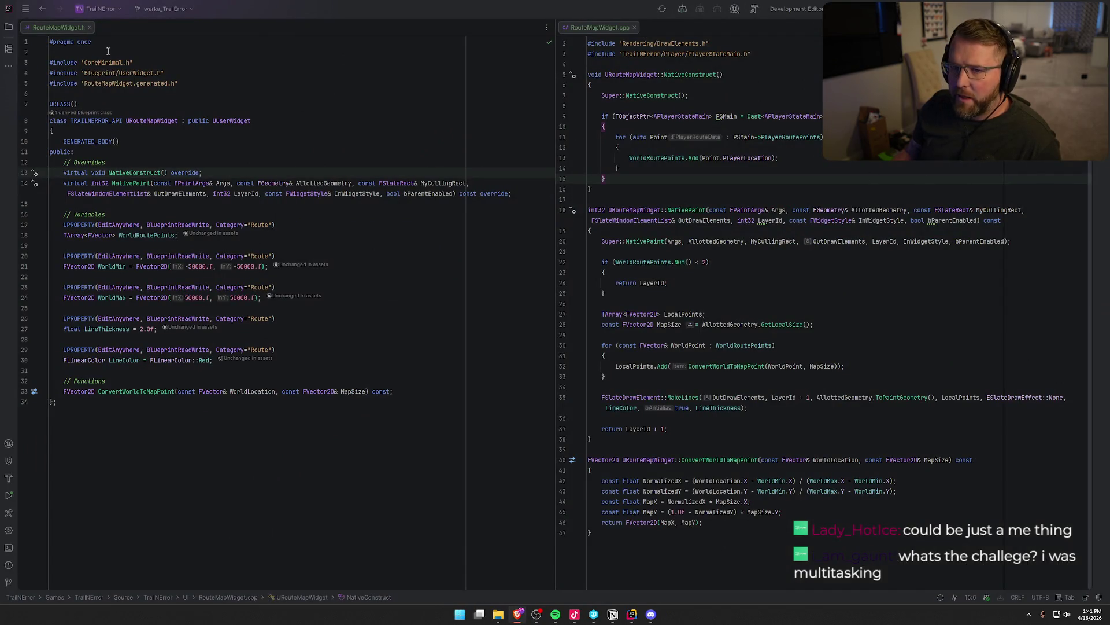
middle_click(40, 28)
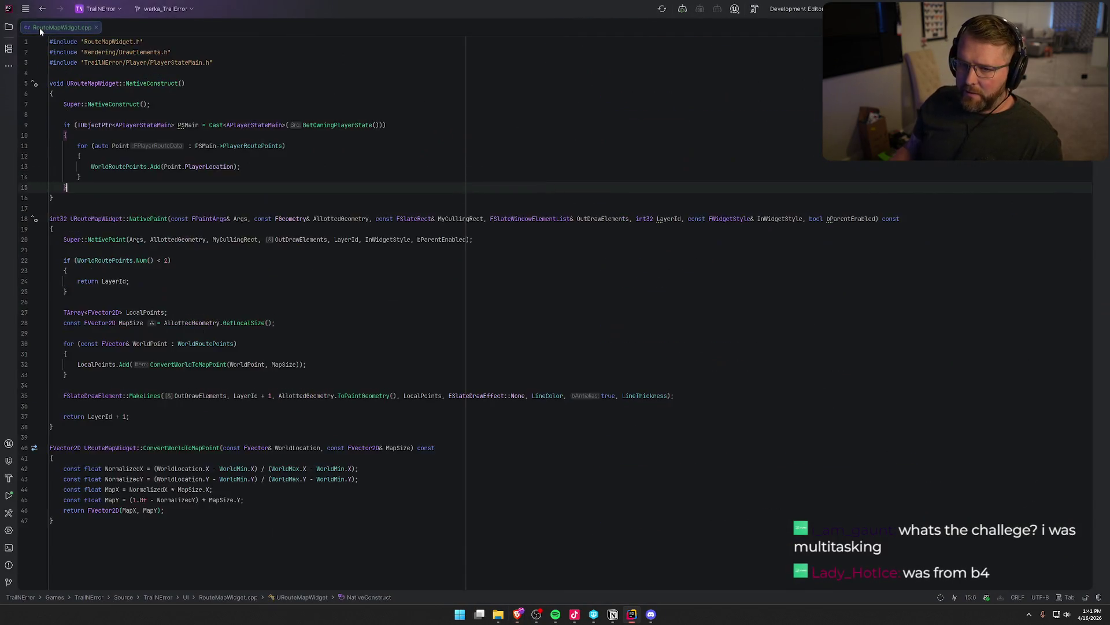
middle_click(39, 28)
key("alt+Tab")
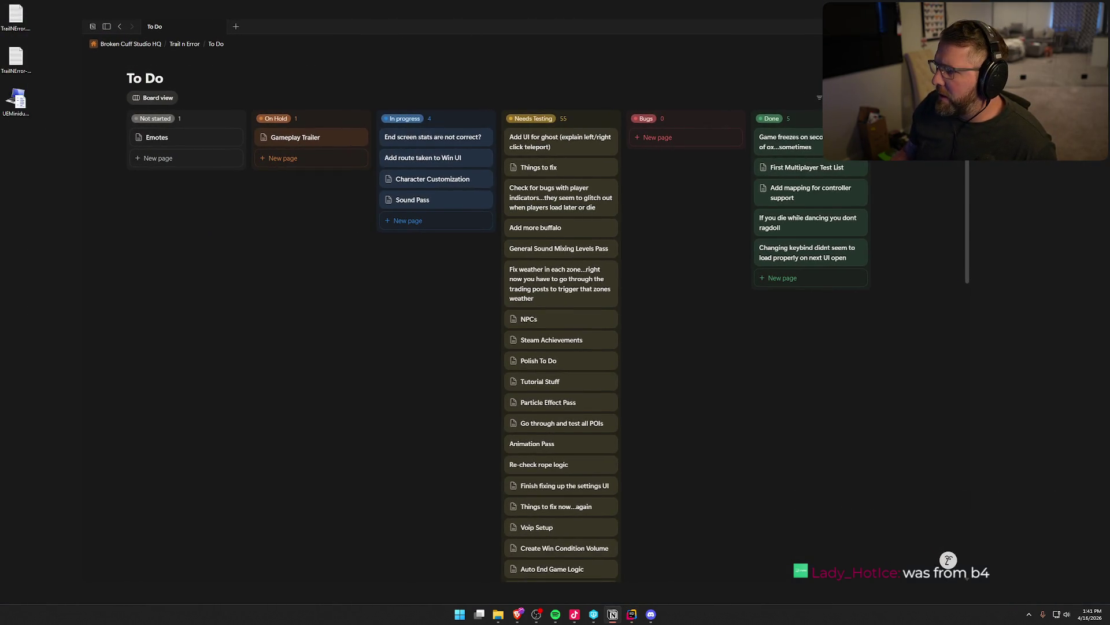
- Hide the Notion board to reach the desktop
key("super+d")
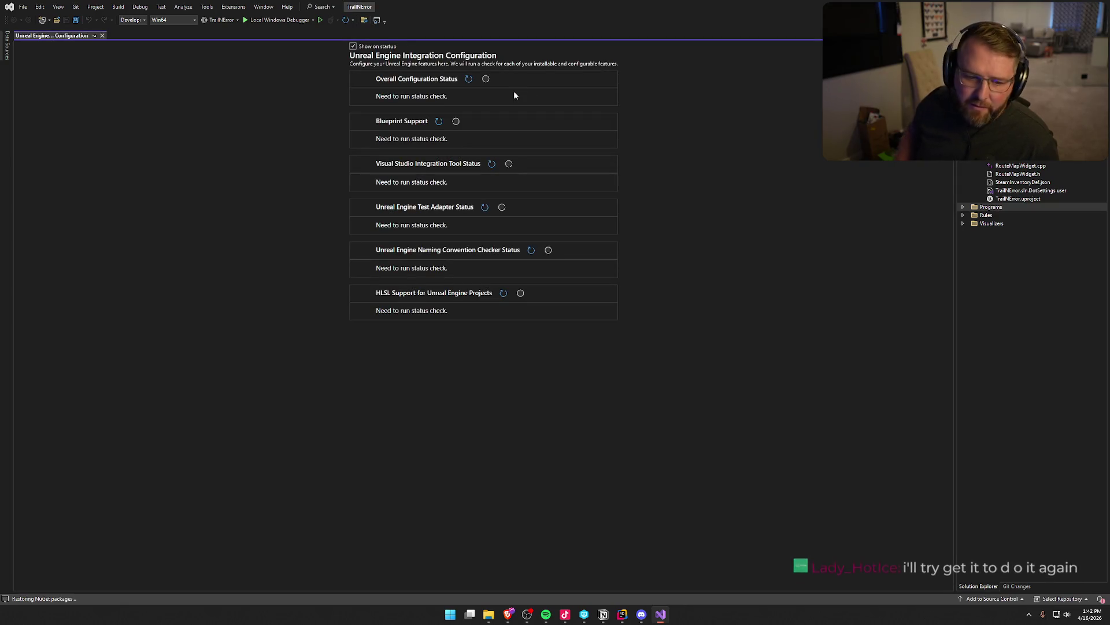
- Dismiss the integration page and update notice, then load UEMinidump.dmp into a maximized Visual Studio
left_click(102, 36)
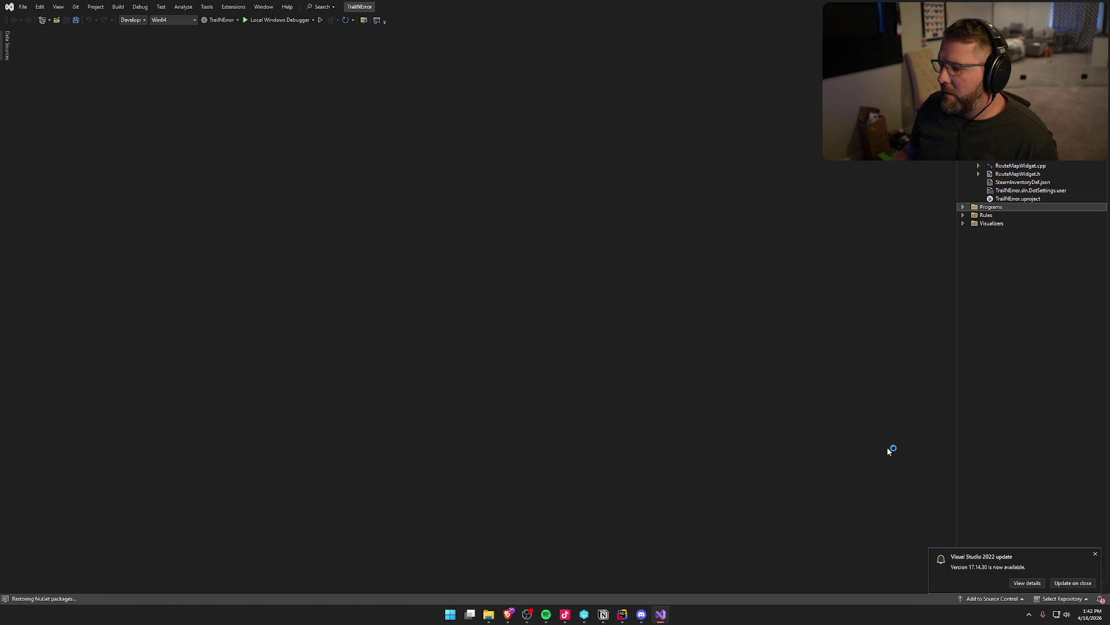
left_click(1095, 554)
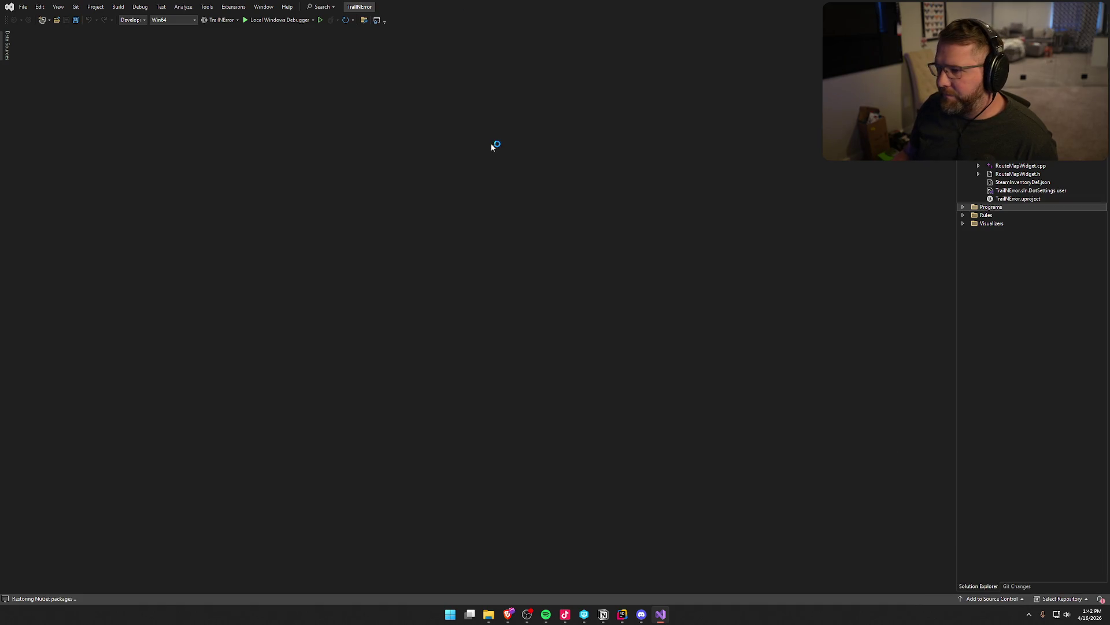
double_click(455, 19)
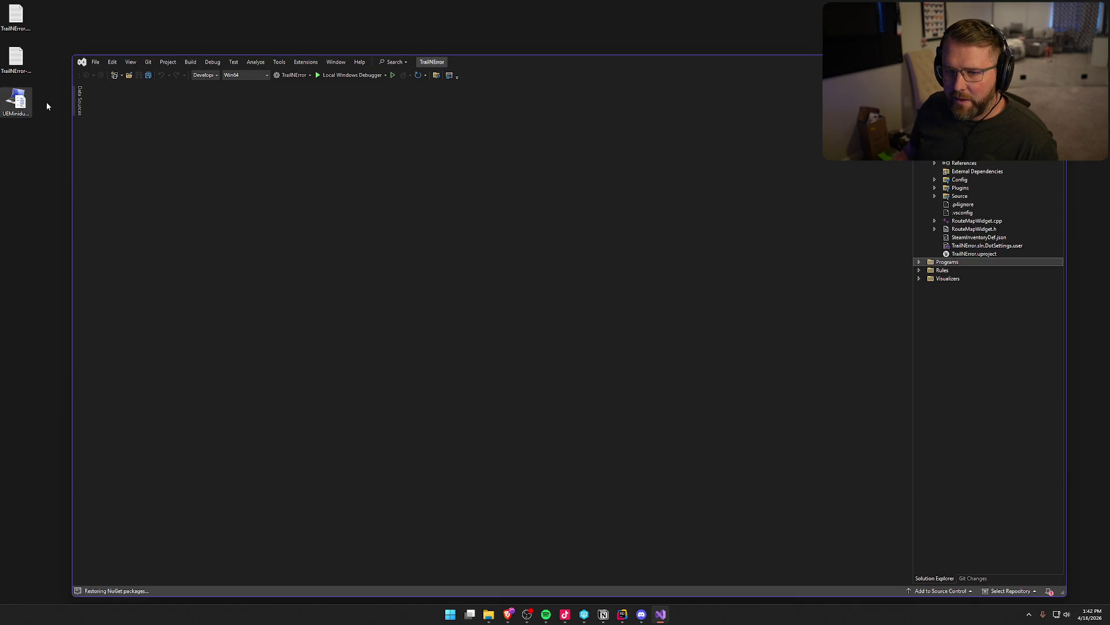
mouse_move(16, 101)
left_mouse_down()
mouse_move(273, 189)
mouse_move(634, 420)
left_mouse_up()
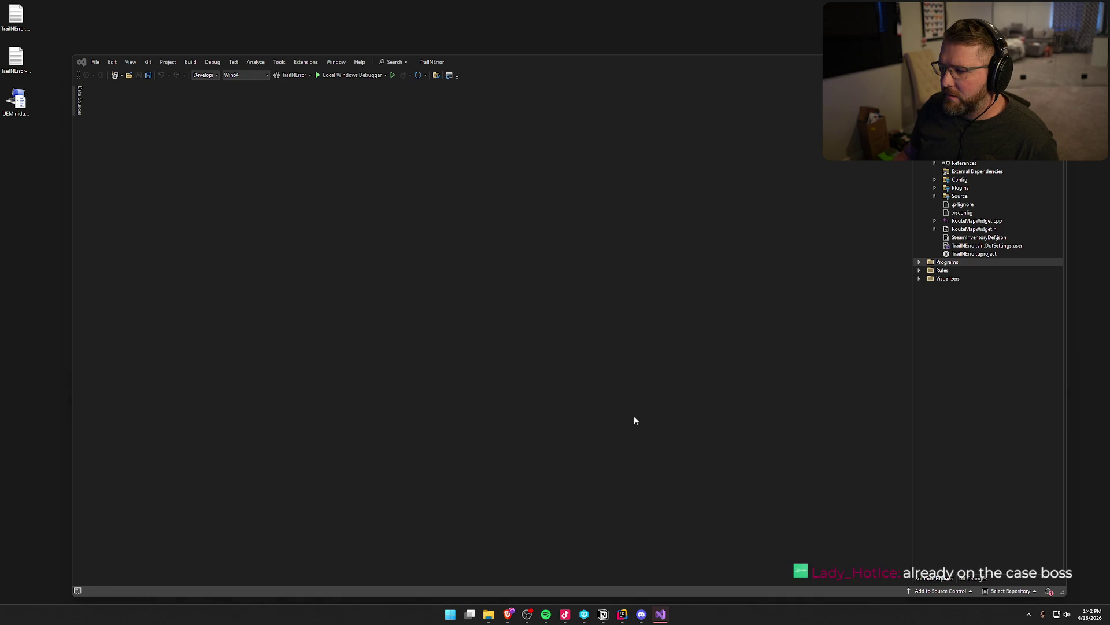
double_click(564, 57)
- Debug the dump native-only, jump to DeadPlayer.cpp line 122 in Server_FindNextPlayer_Implementation, then minimize
left_click(873, 94)
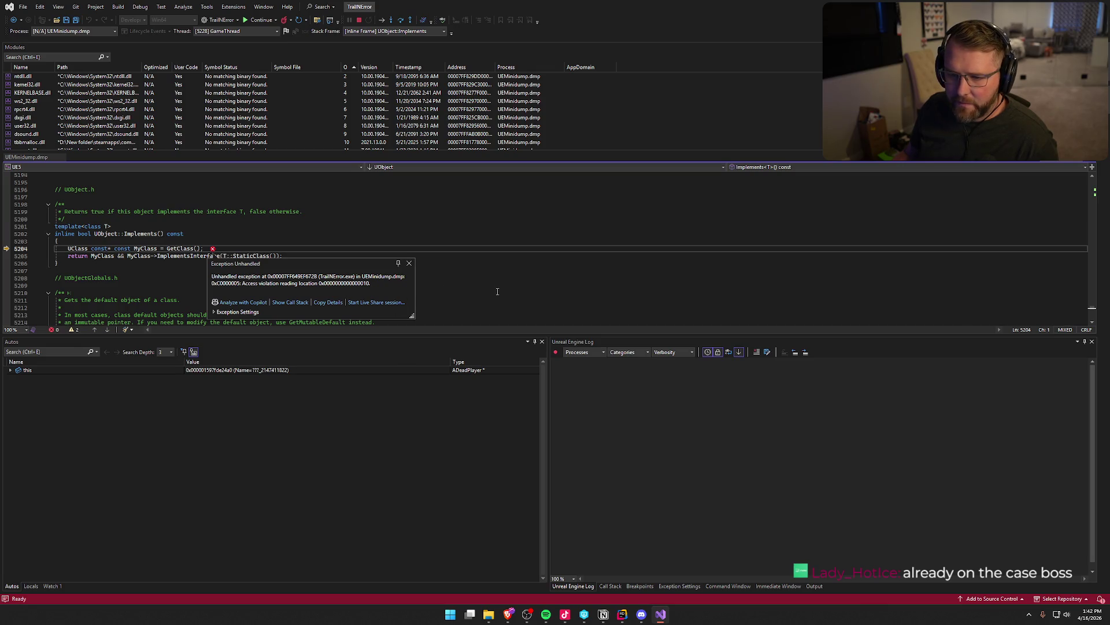
left_click(408, 263)
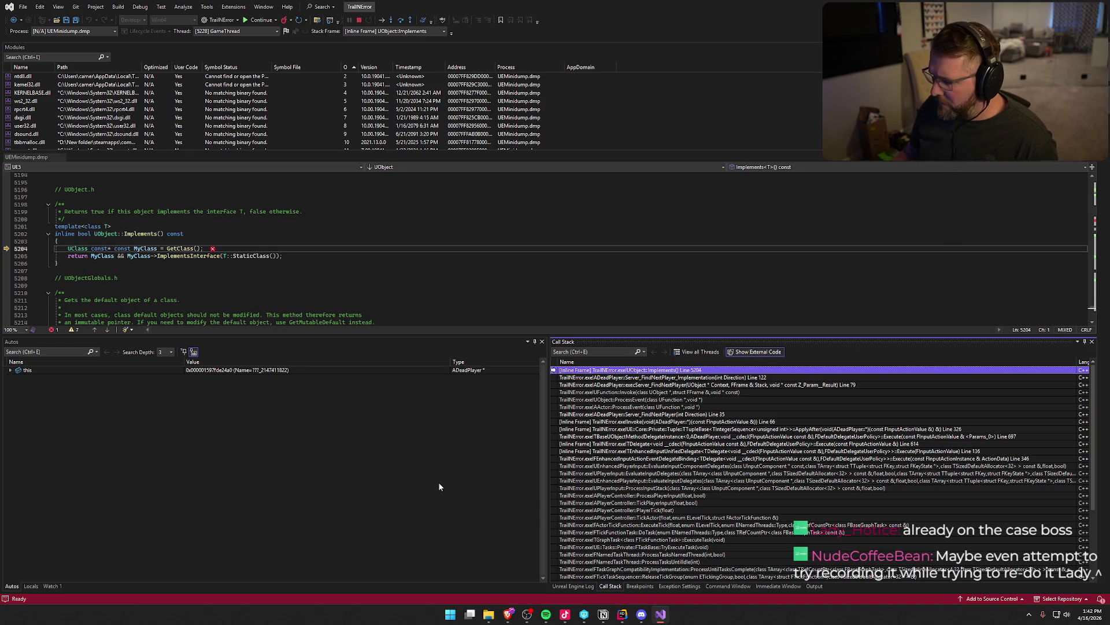
left_click(696, 379)
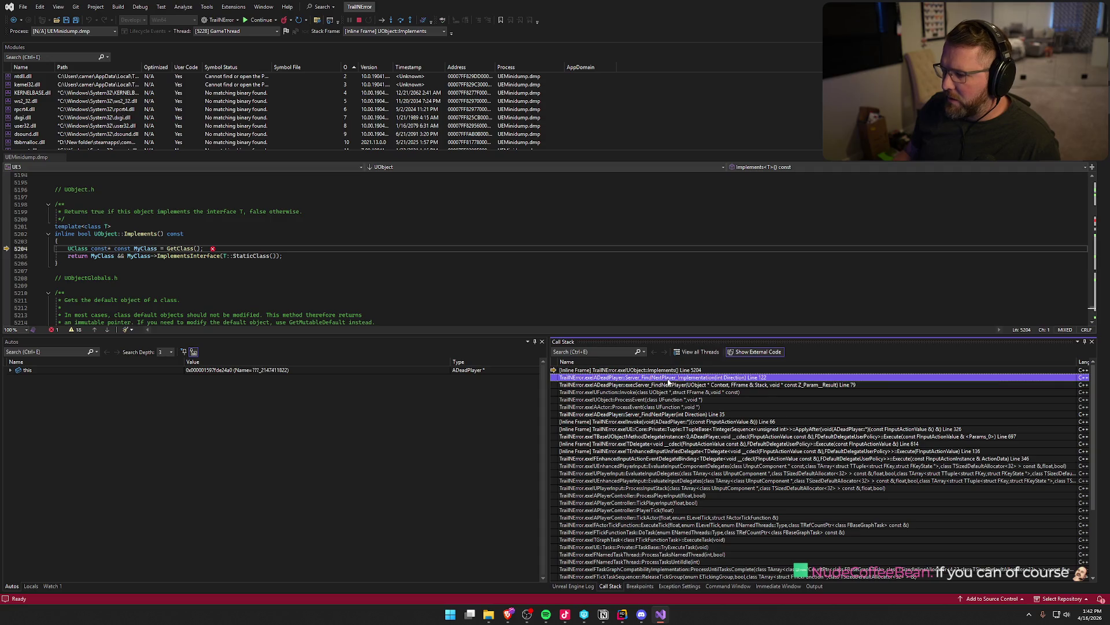
double_click(670, 379)
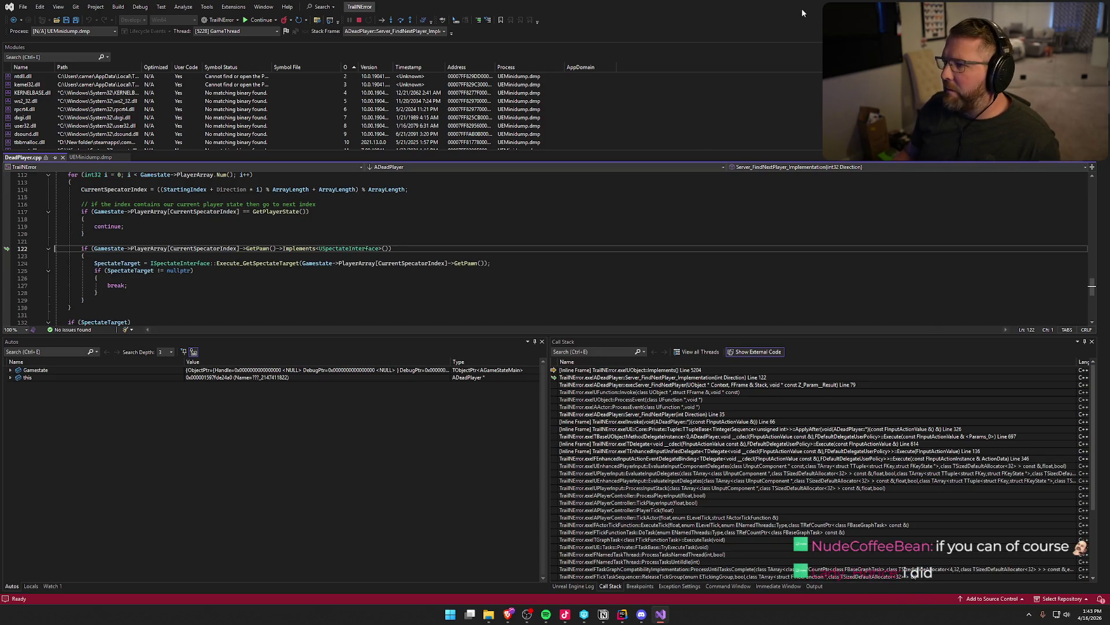
key("super+d")
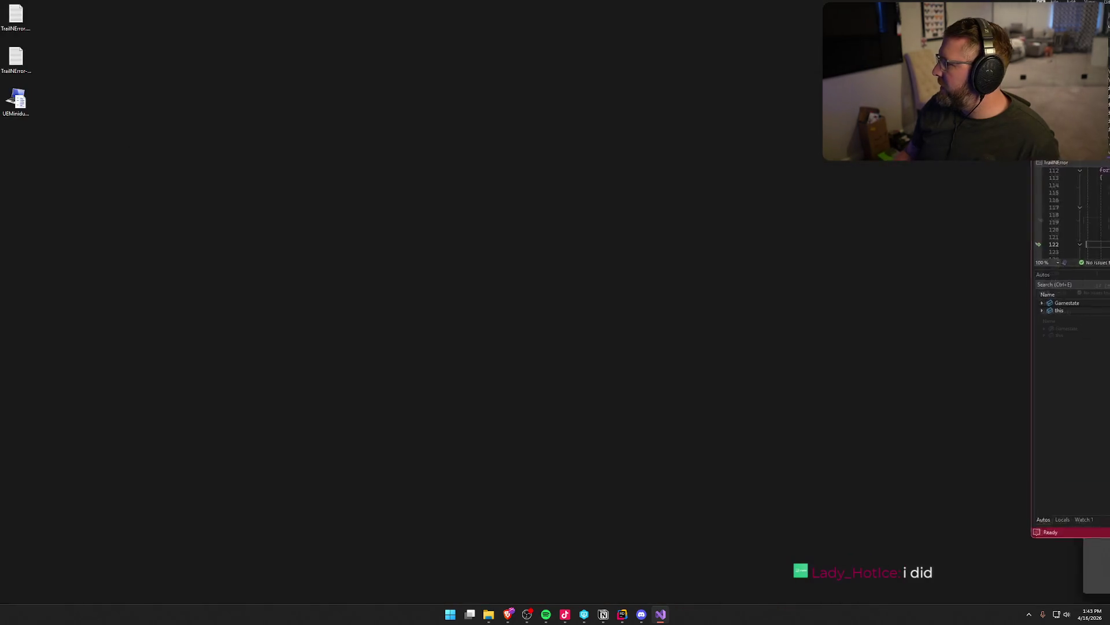
- Bring JetBrains Rider to the front and hide its UnrealLink log panel
left_click(622, 614)
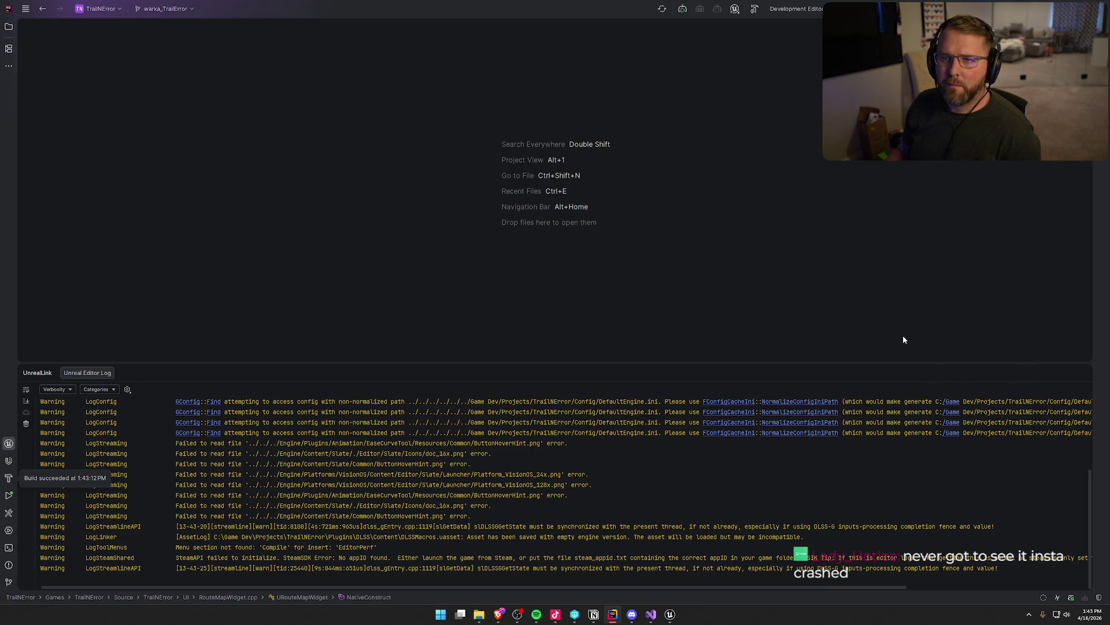
left_click(1079, 372)
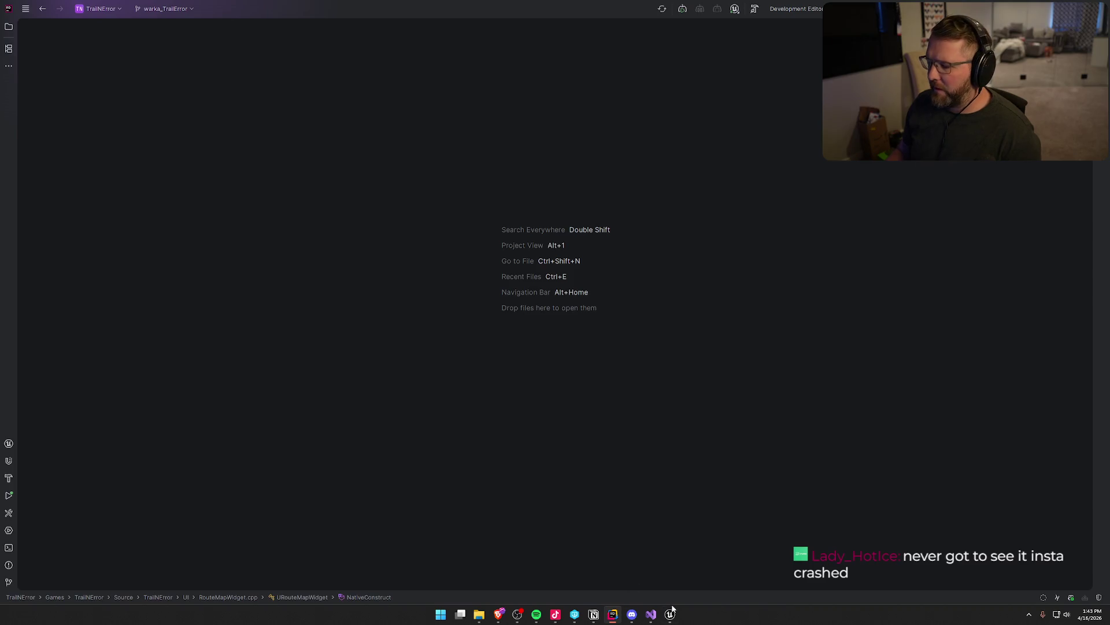
- In Unreal Editor, open the GameWorld level from the Maps folder in the Content Drawer
left_click(670, 614)
key("ctrl+space")
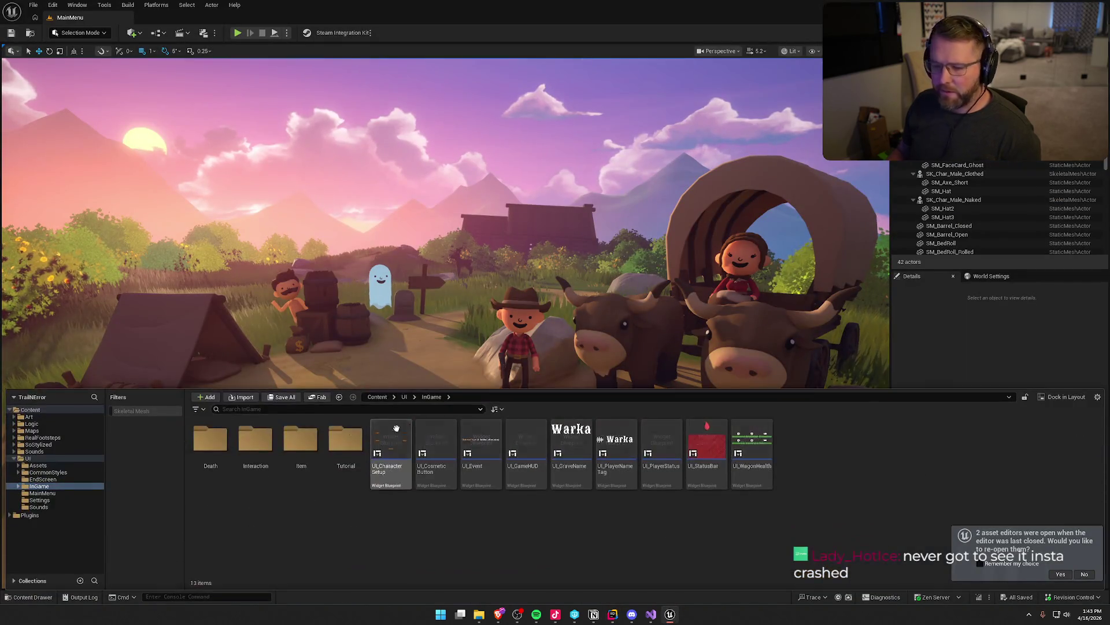
left_click(32, 430)
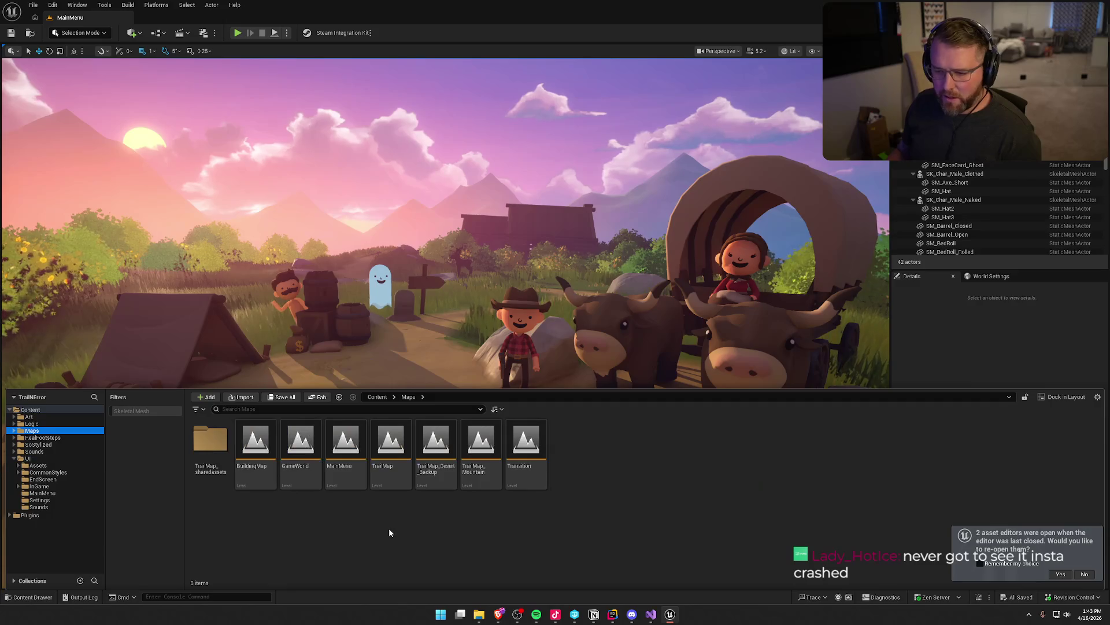
double_click(301, 443)
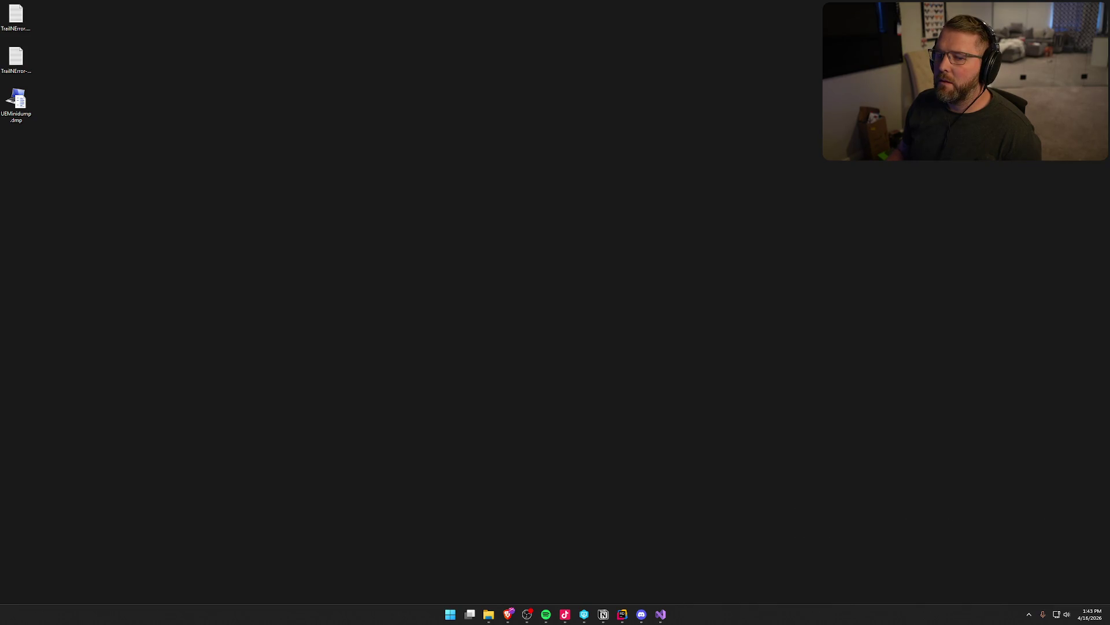
- Build and relaunch Unreal Editor from Rider with Shift+F10, then list the Play modes
left_click(622, 614)
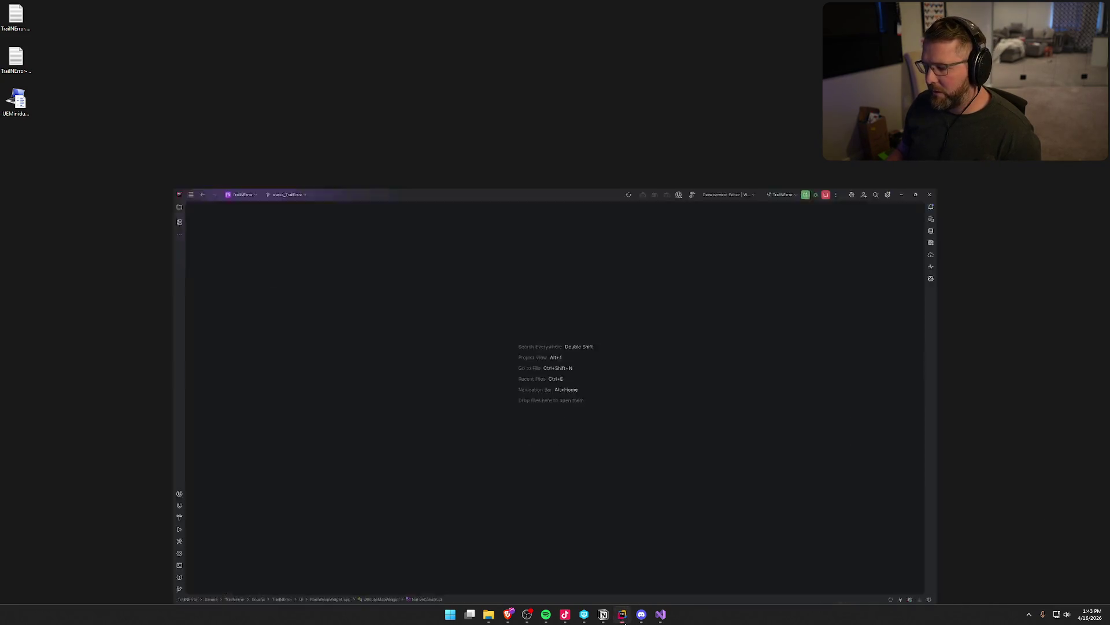
key("shift+F10")
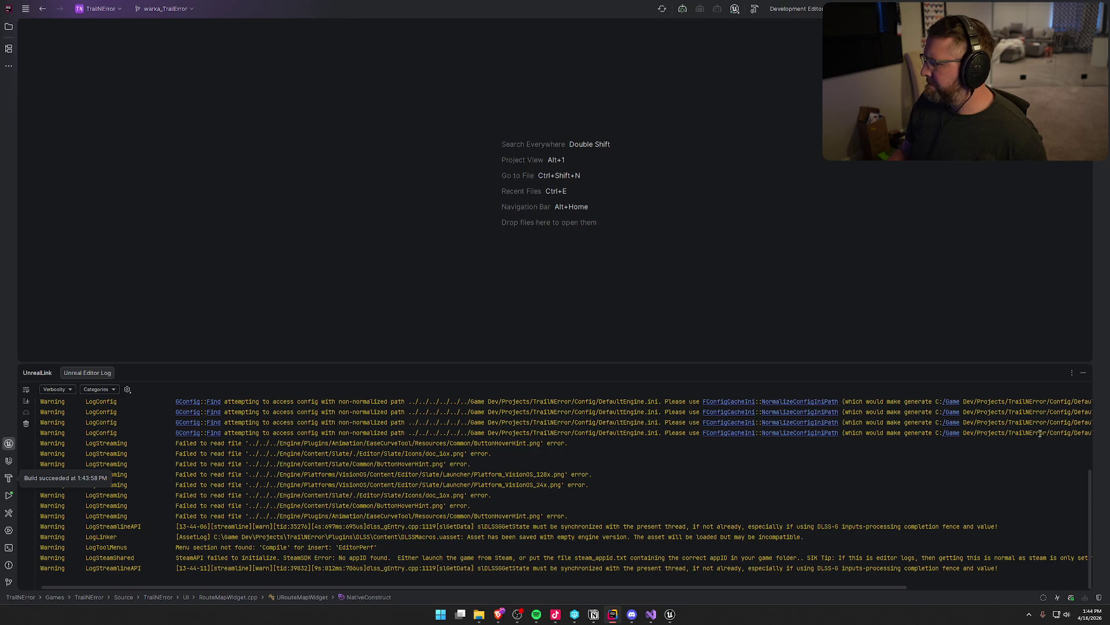
left_click(1084, 373)
left_click(670, 614)
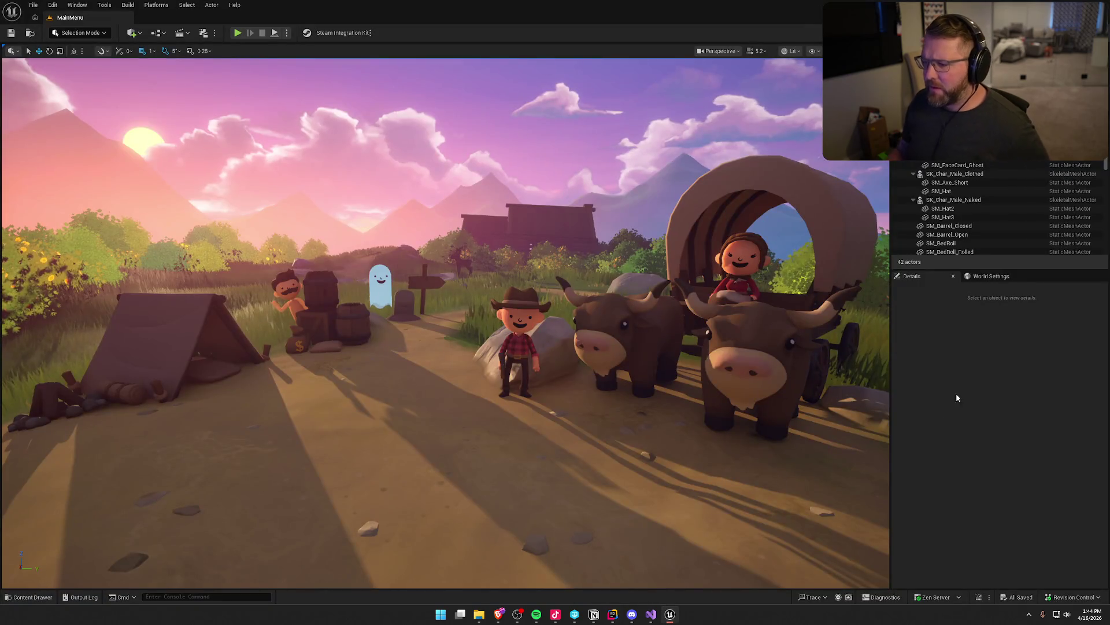
left_click(287, 33)
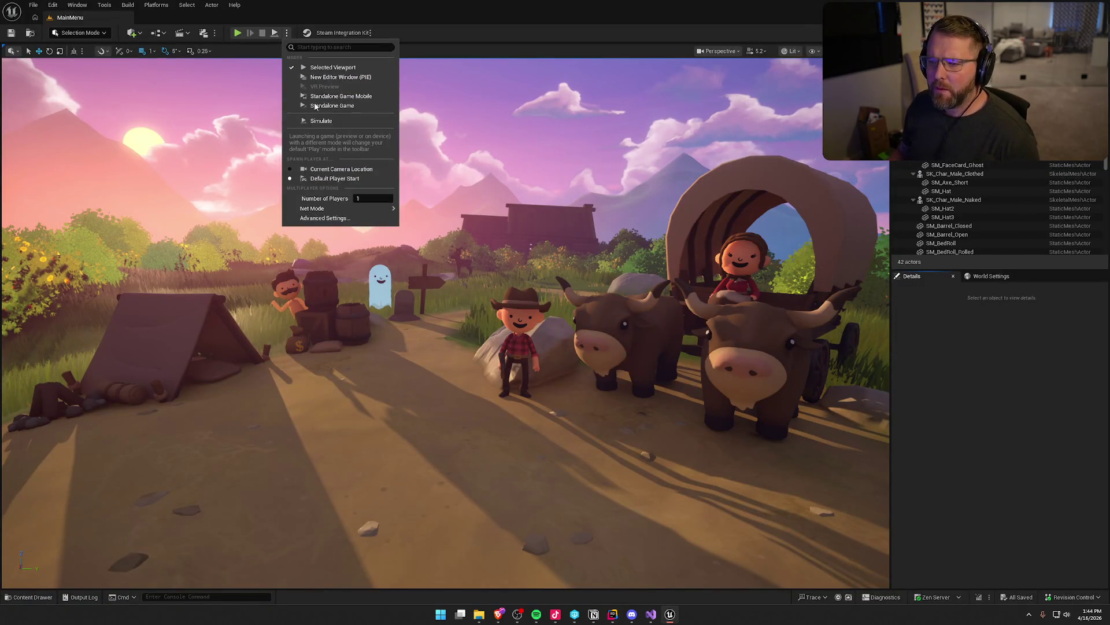
- Launch Trail & Error as a Standalone Game from the Play options menu
mouse_move(321, 208)
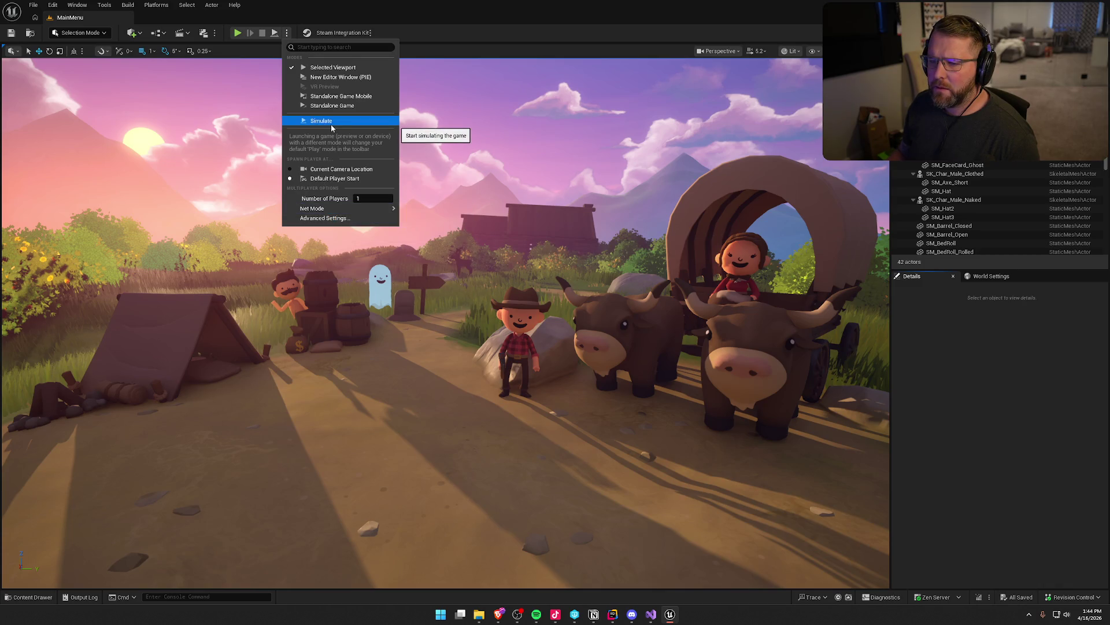
left_click(452, 186)
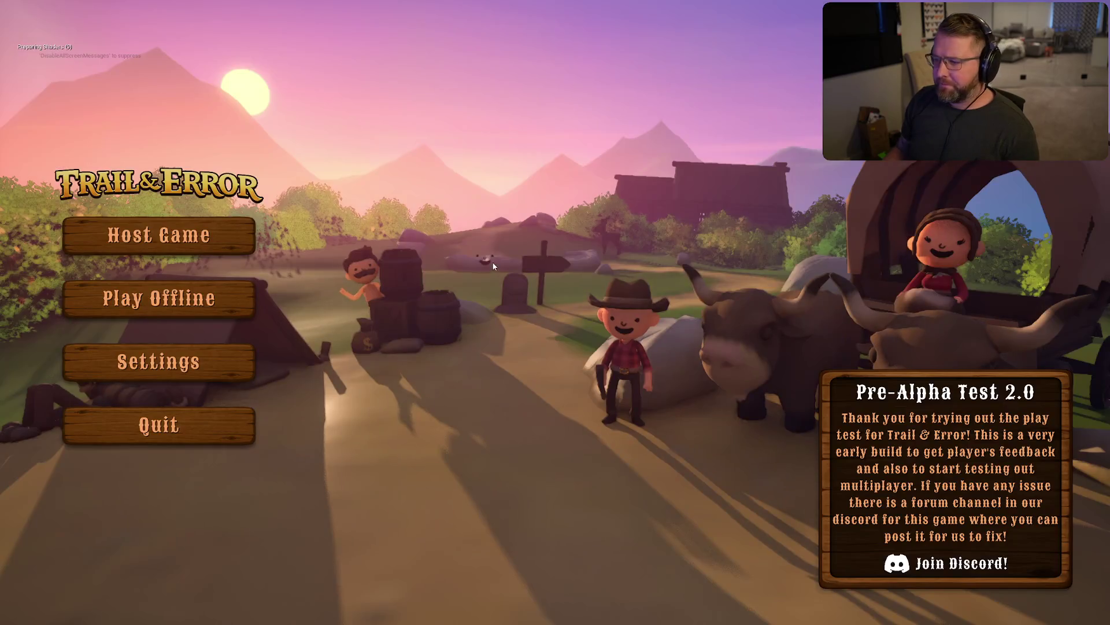
- Start a Play Offline game at Statistically Concerning difficulty
left_click(243, 302)
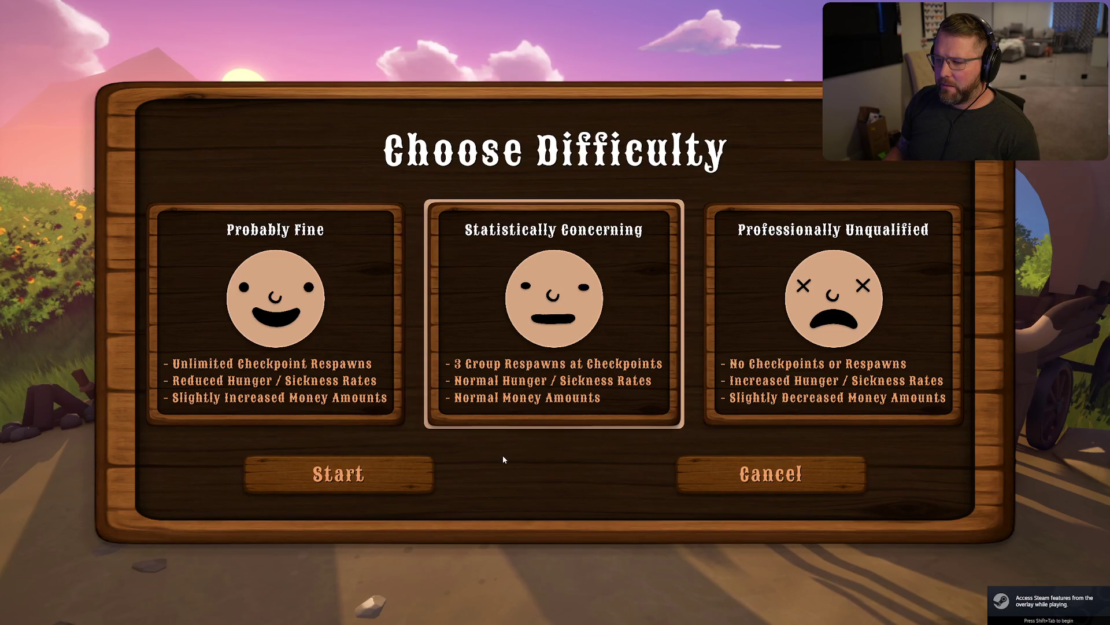
left_click(404, 475)
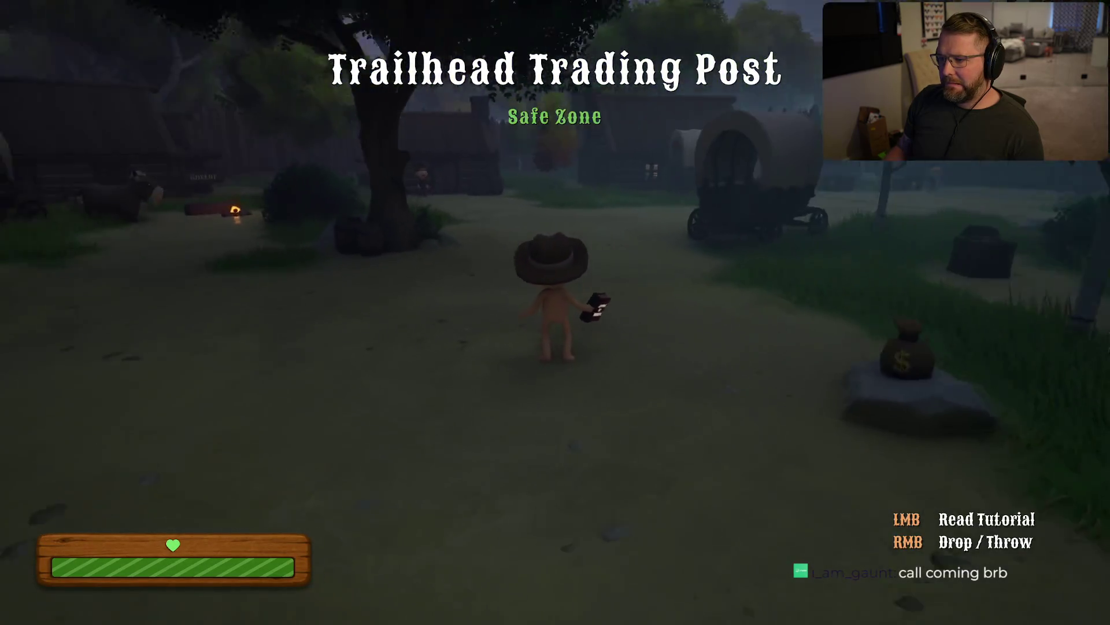
- Drop the tutorial book and run across the trading post, through the gate into the forest
right_click(555, 313)
key("w")
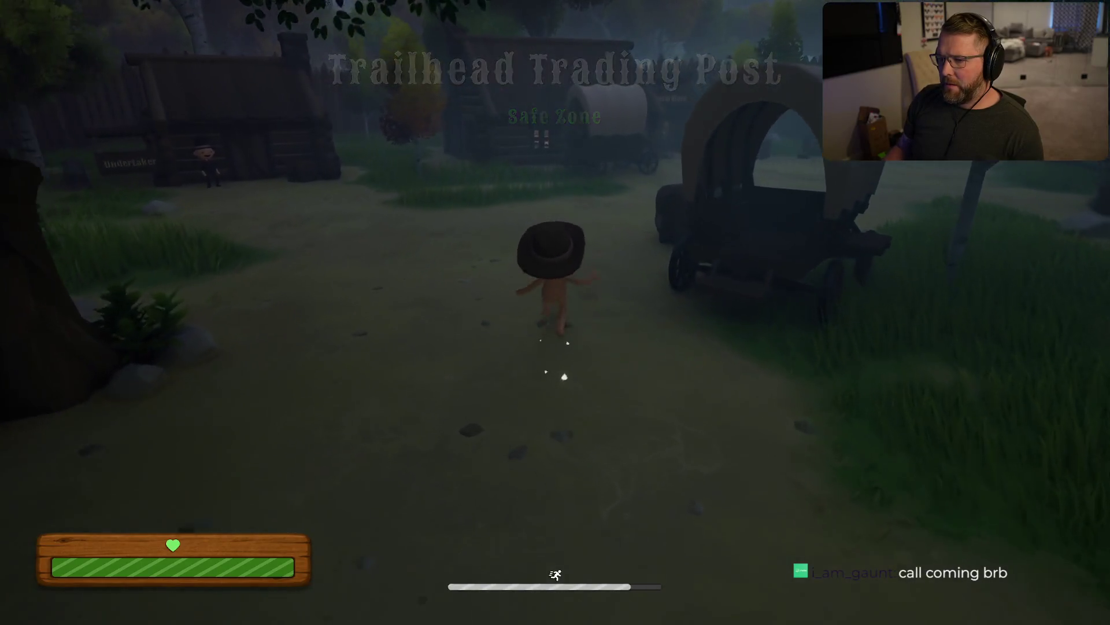
key("w")
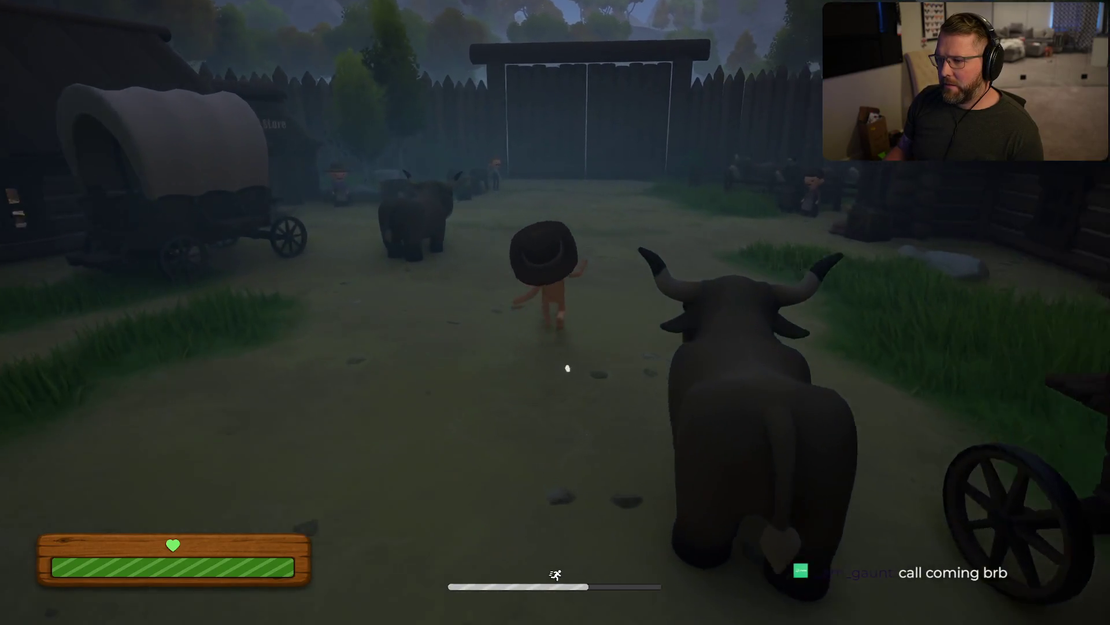
key("w")
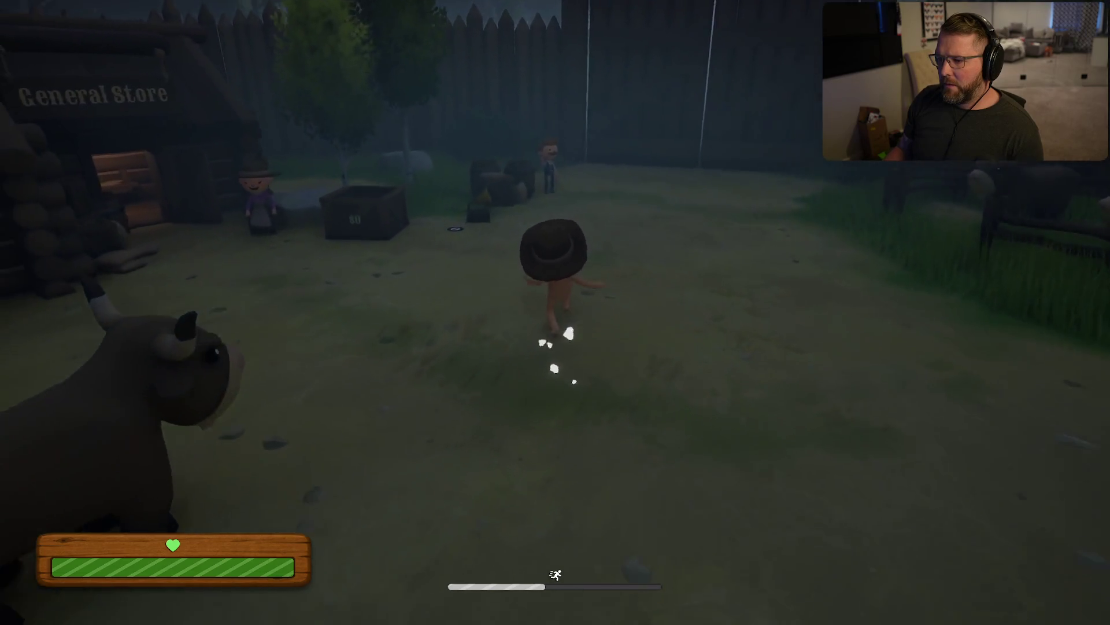
key("w")
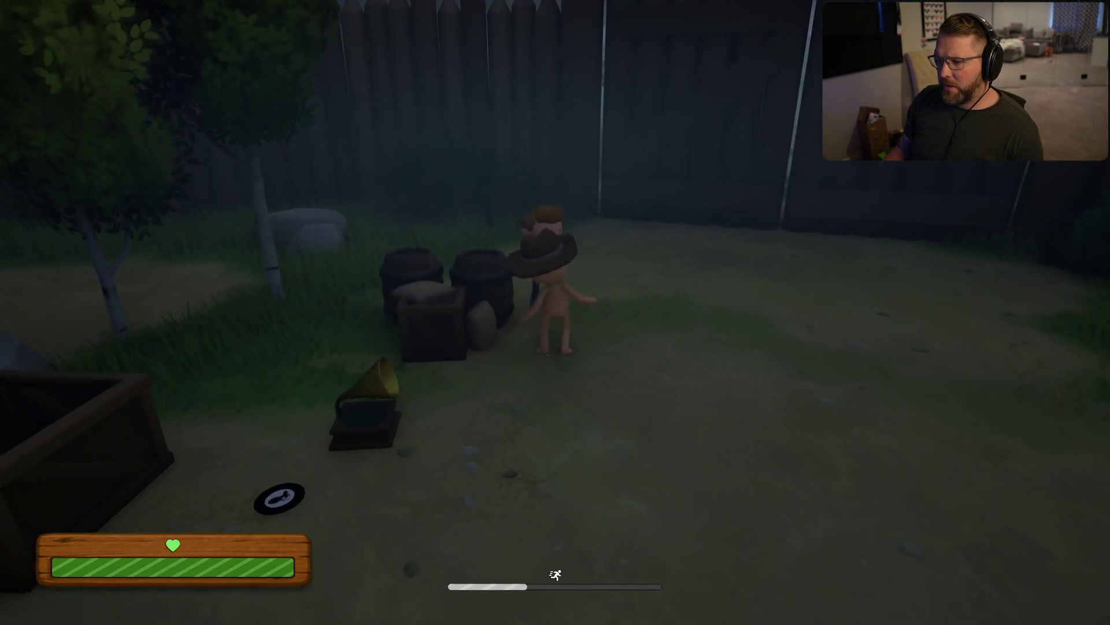
key("w")
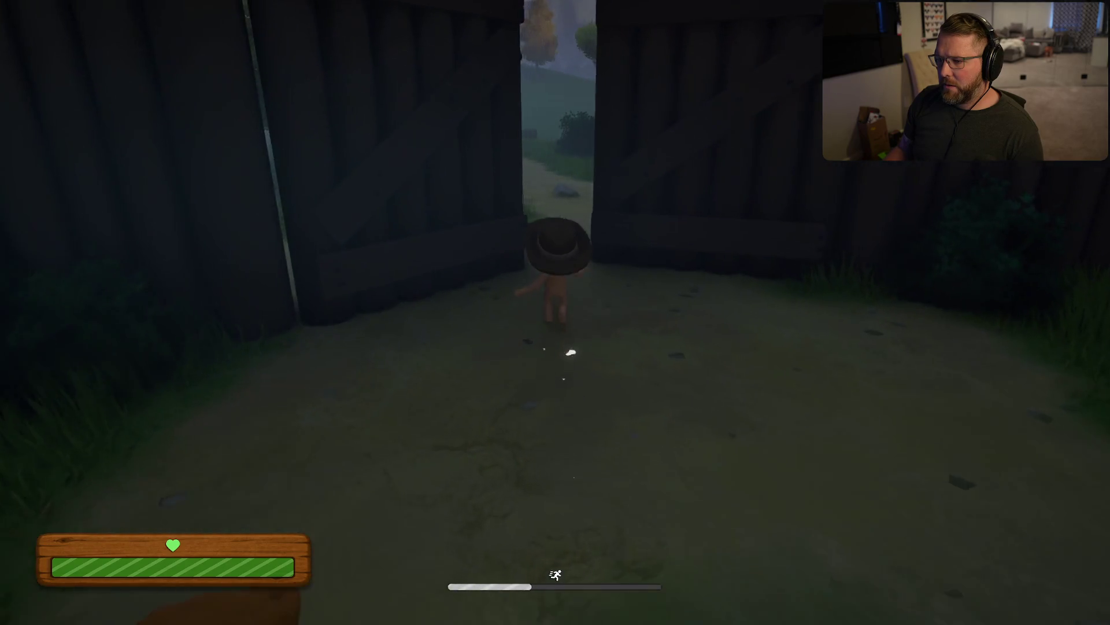
key("w")
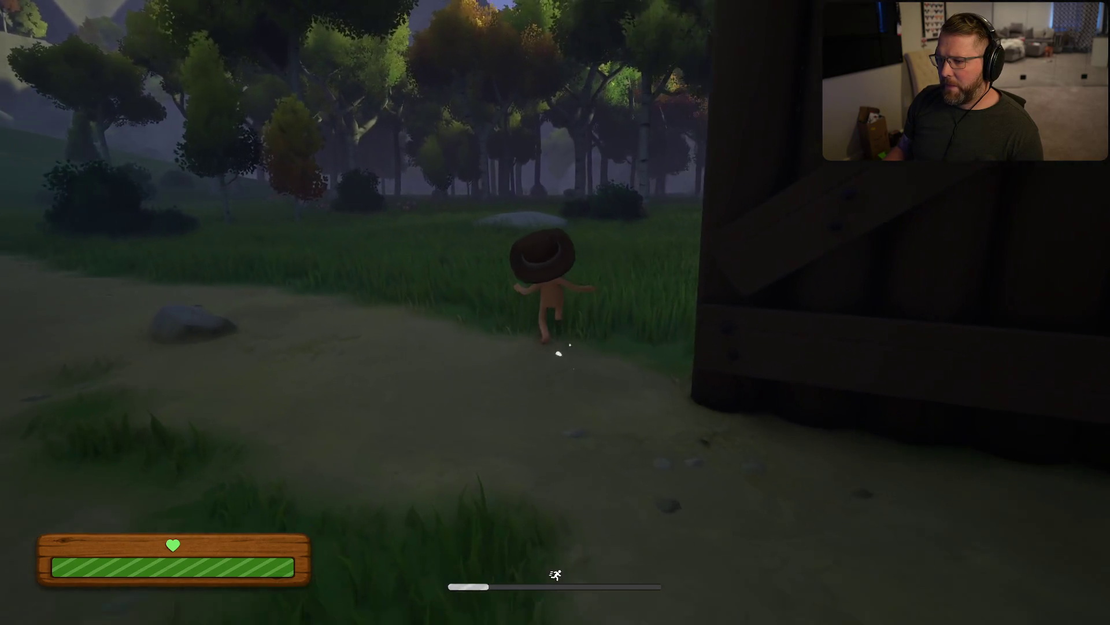
key("w")
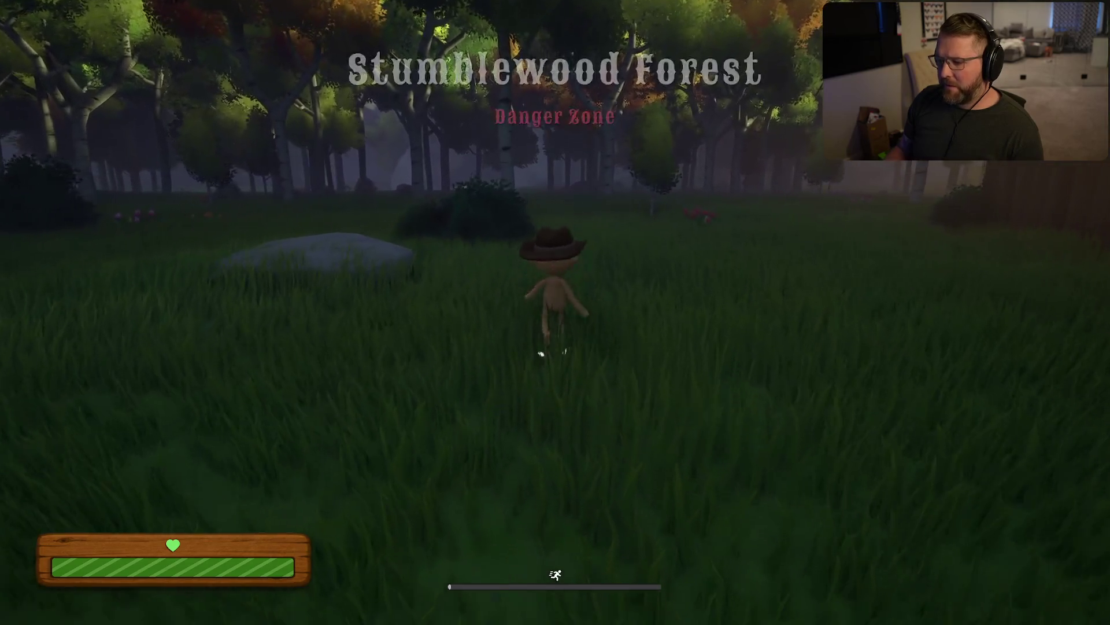
- Run through Stumblewood Forest into the river and drown, respawning at Trailhead Trading Post
key("w")
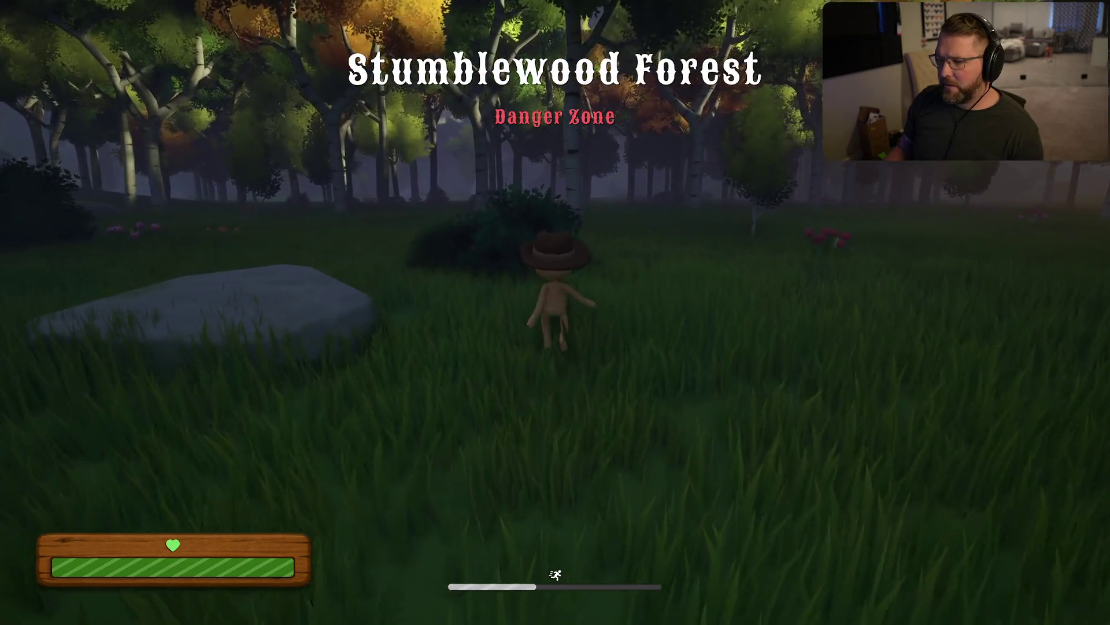
key("w")
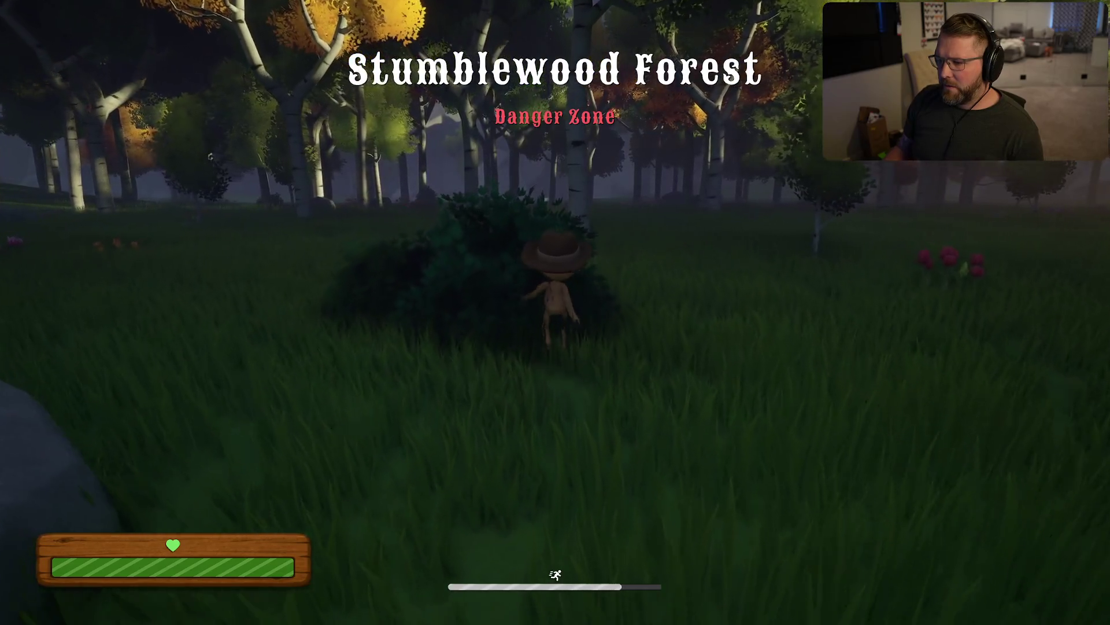
key("w")
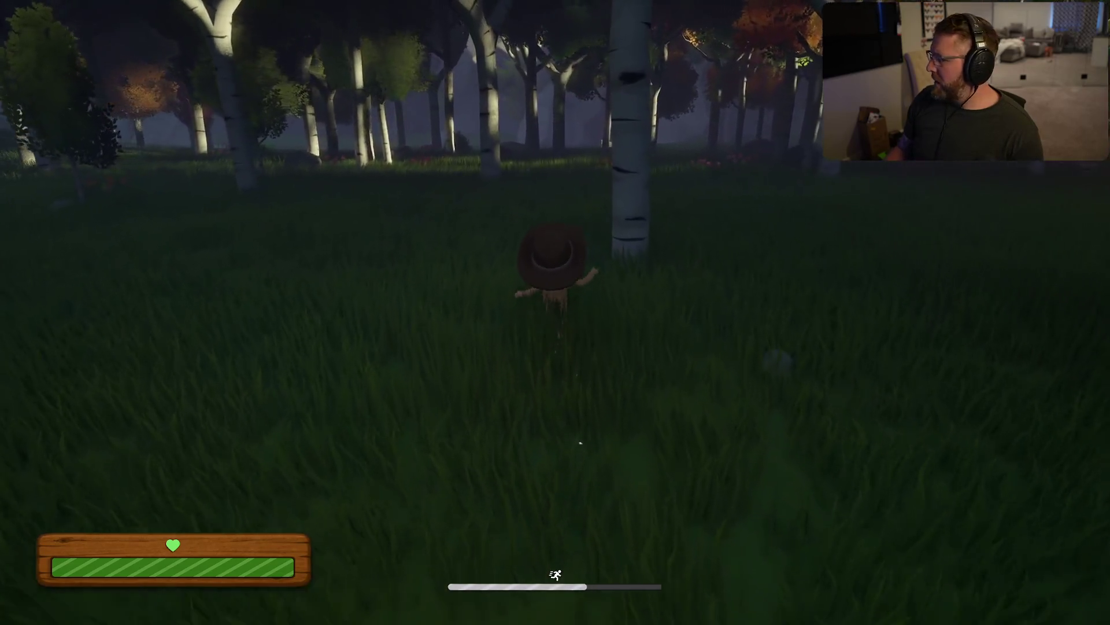
key("w")
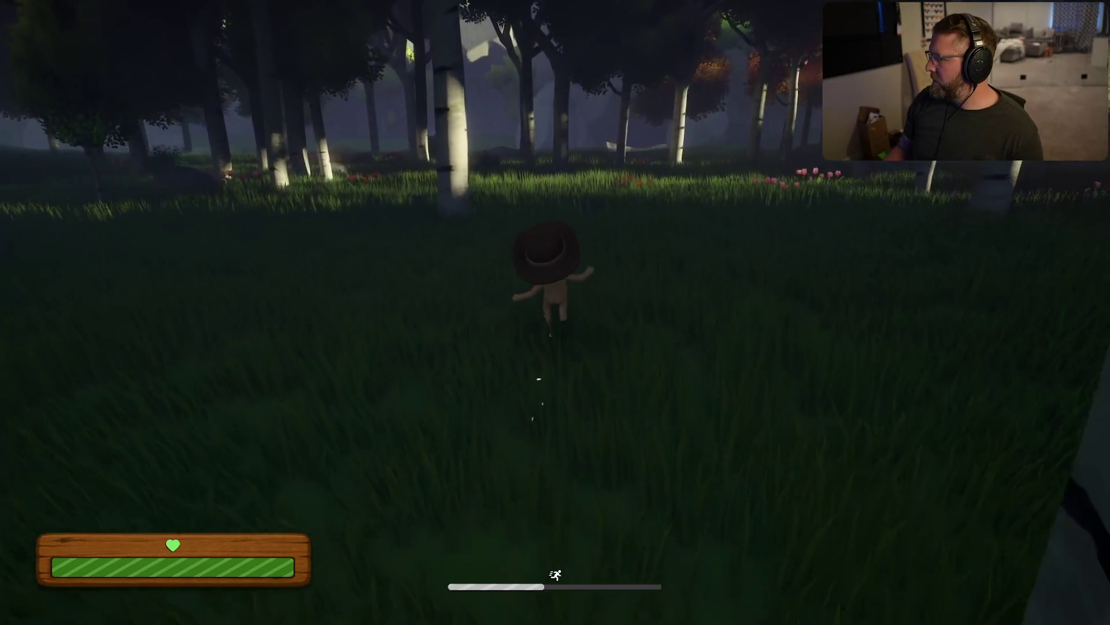
key("w")
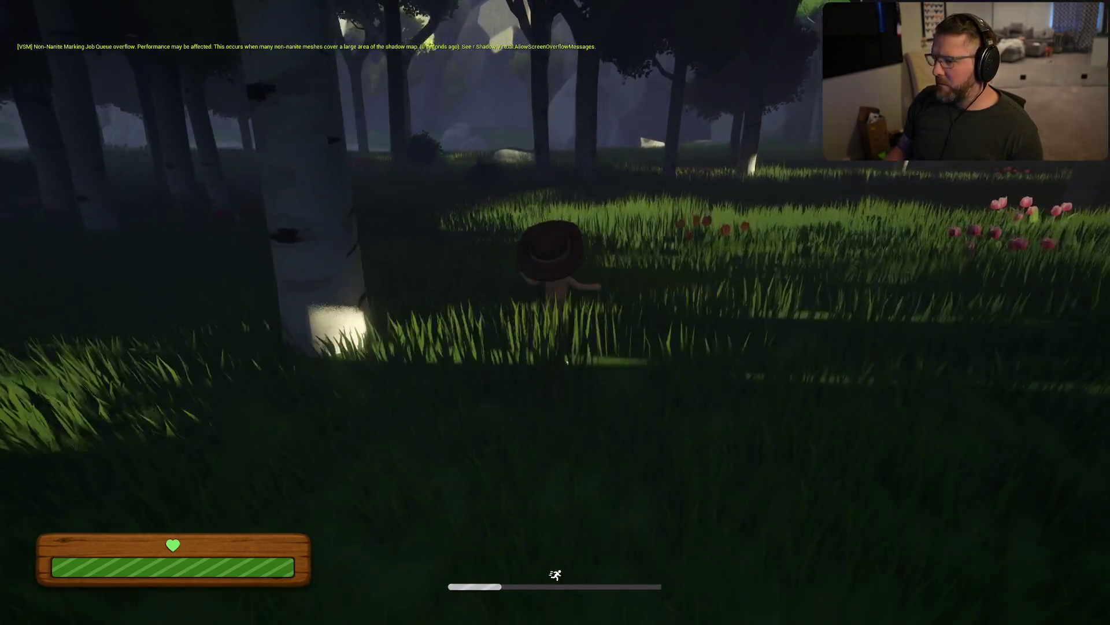
key("w")
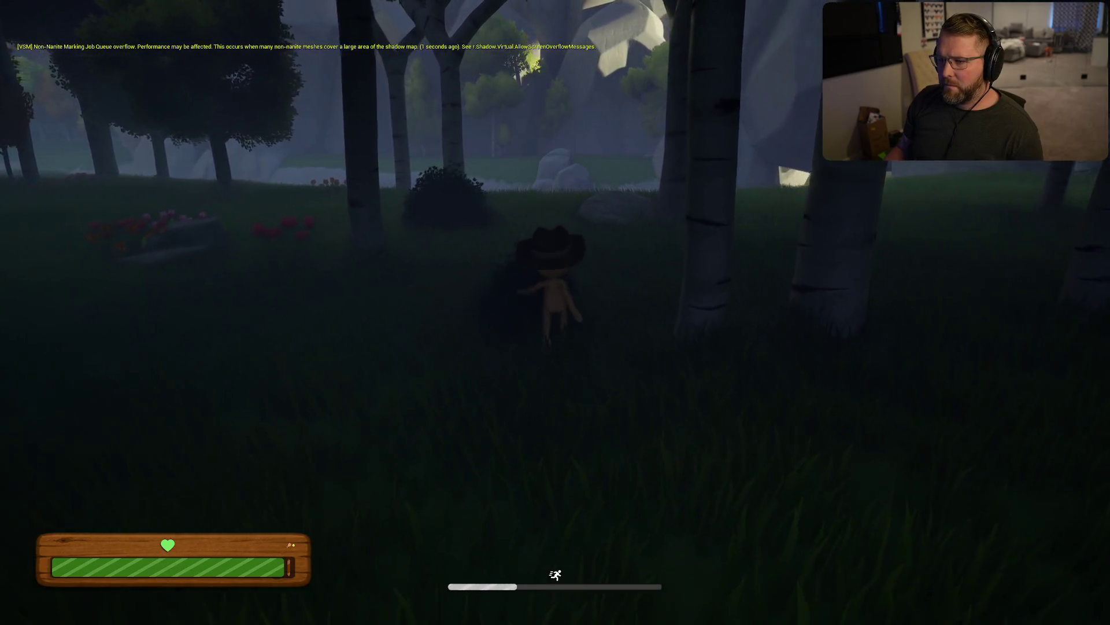
key("w")
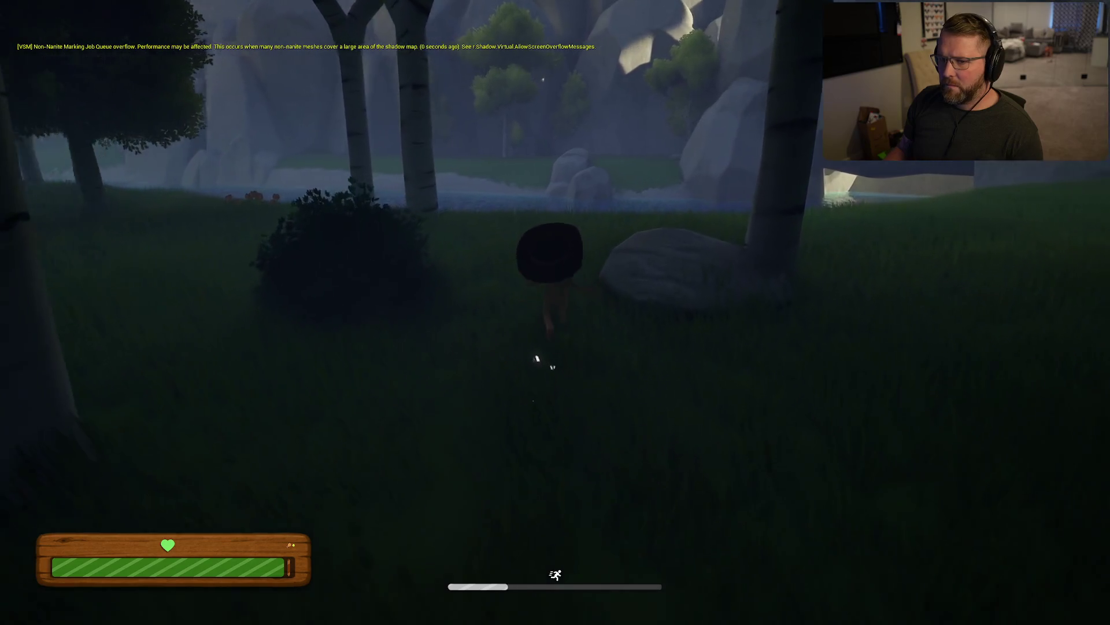
key("w")
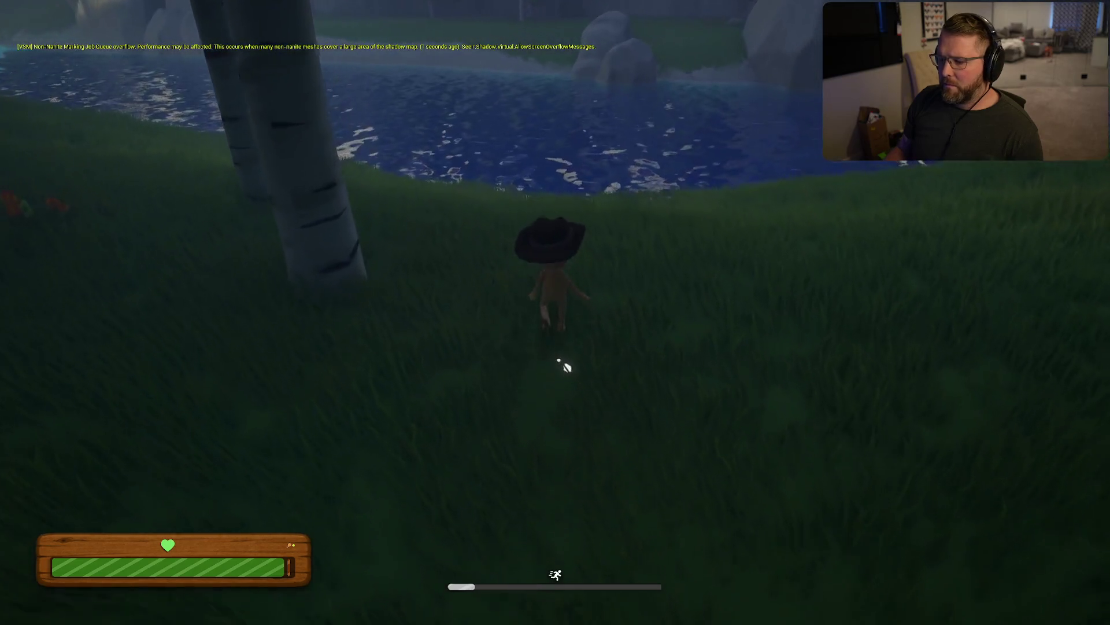
key("w")
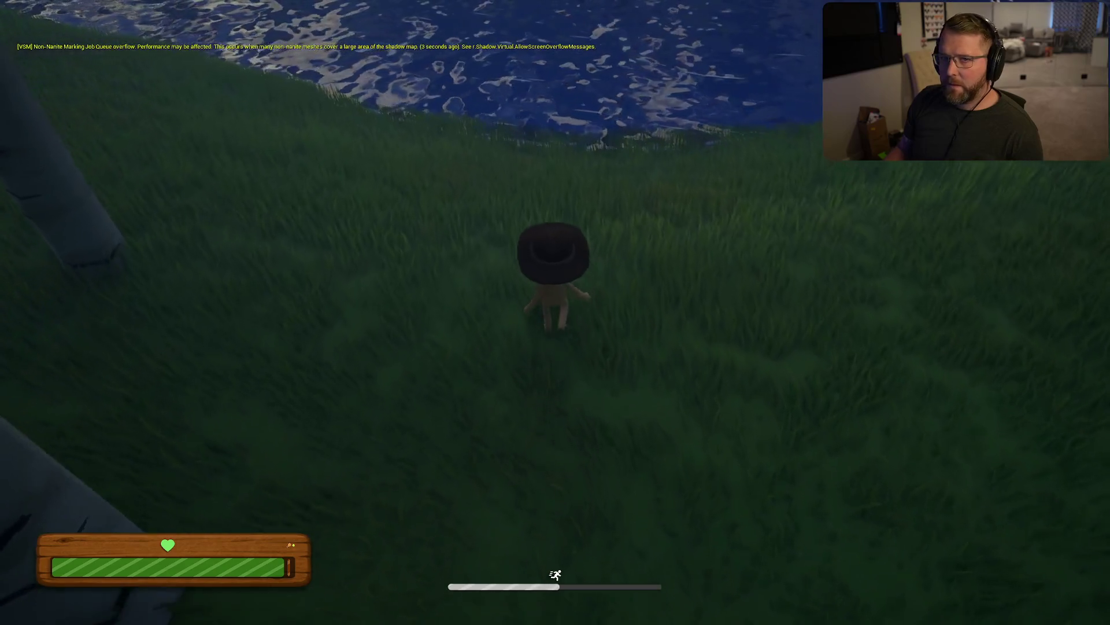
key("w")
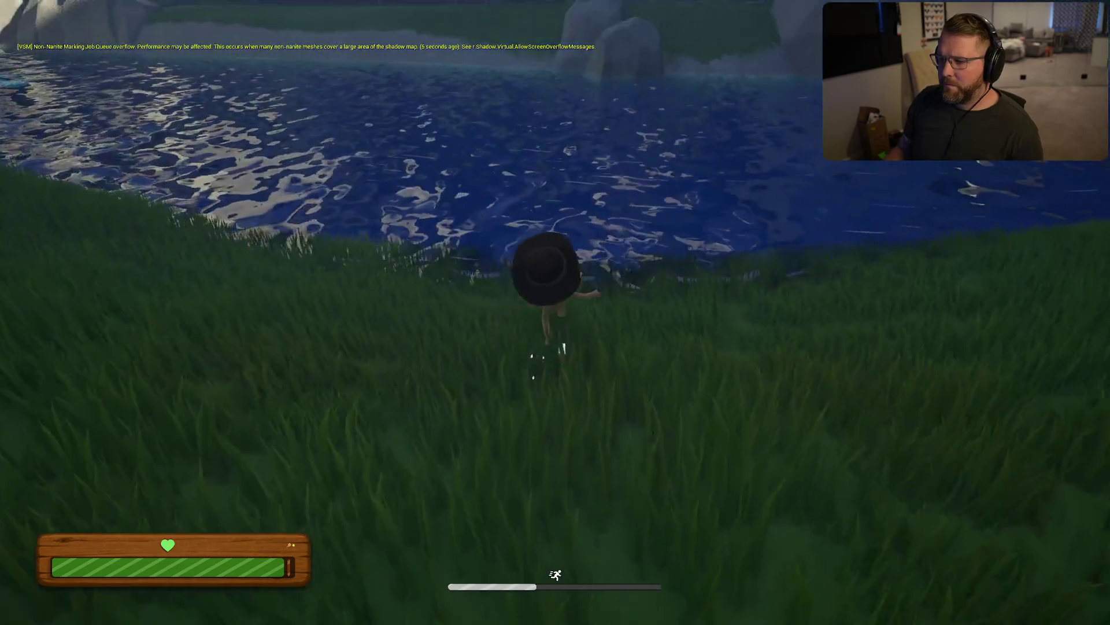
key("w")
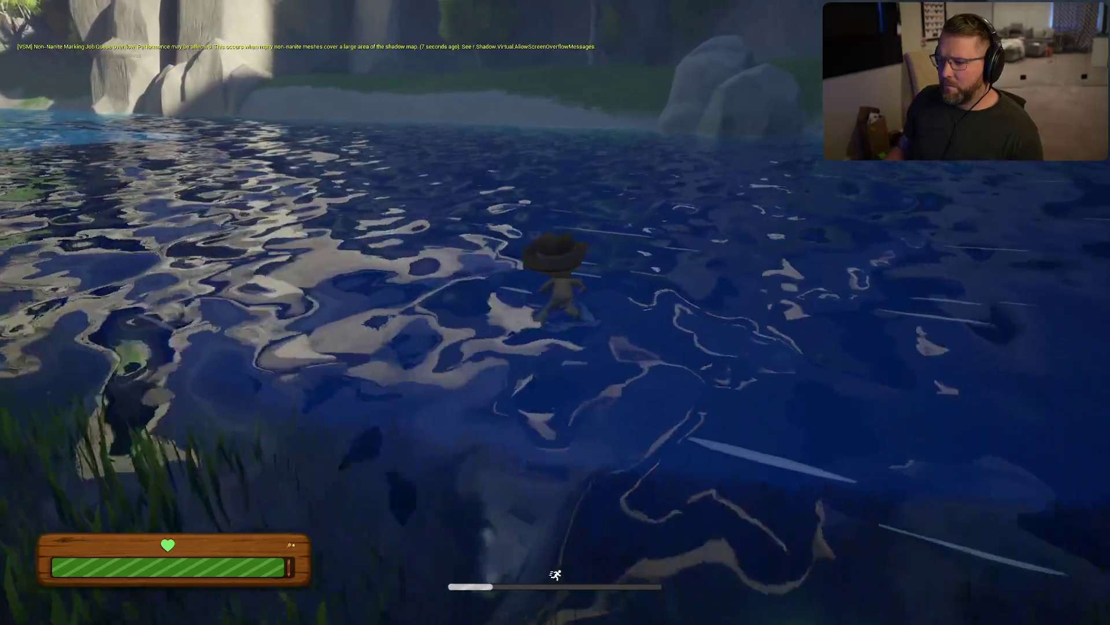
key("w")
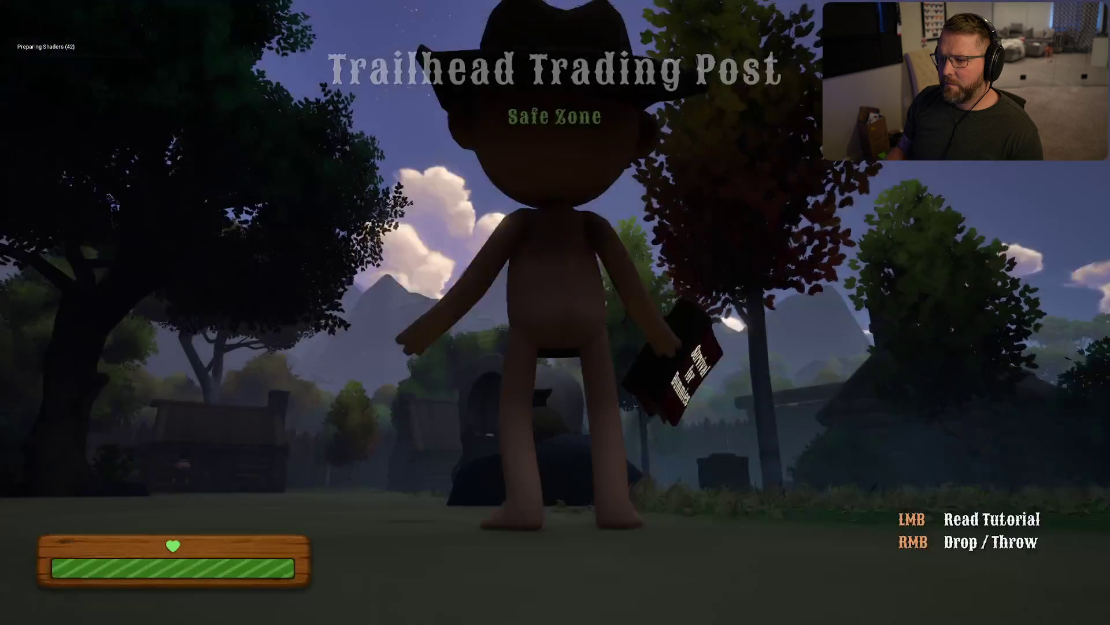
- Drop the book, kill the character with the KillPlayer console command, and exit the session
key("shift+w")
right_click(555, 312)
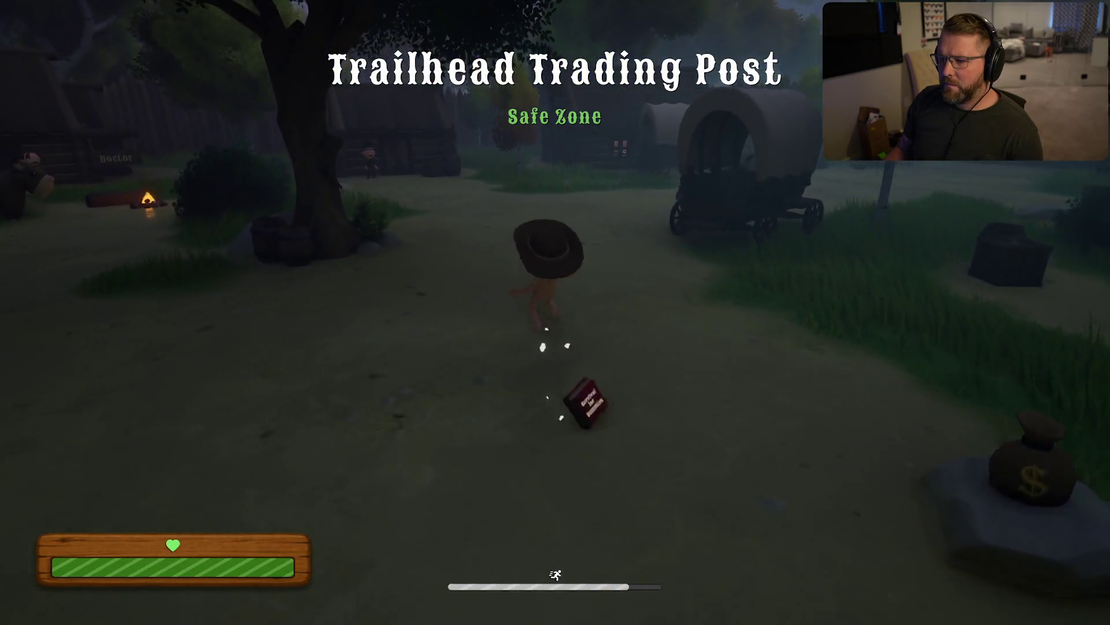
key("grave")
type("kil")
key("Return")
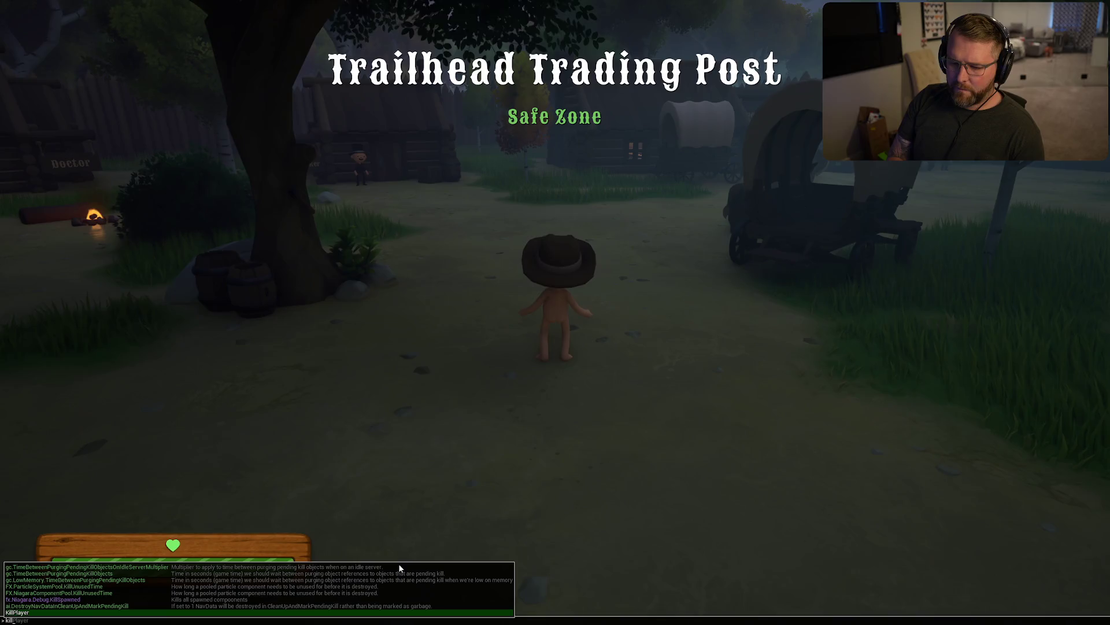
key("Escape")
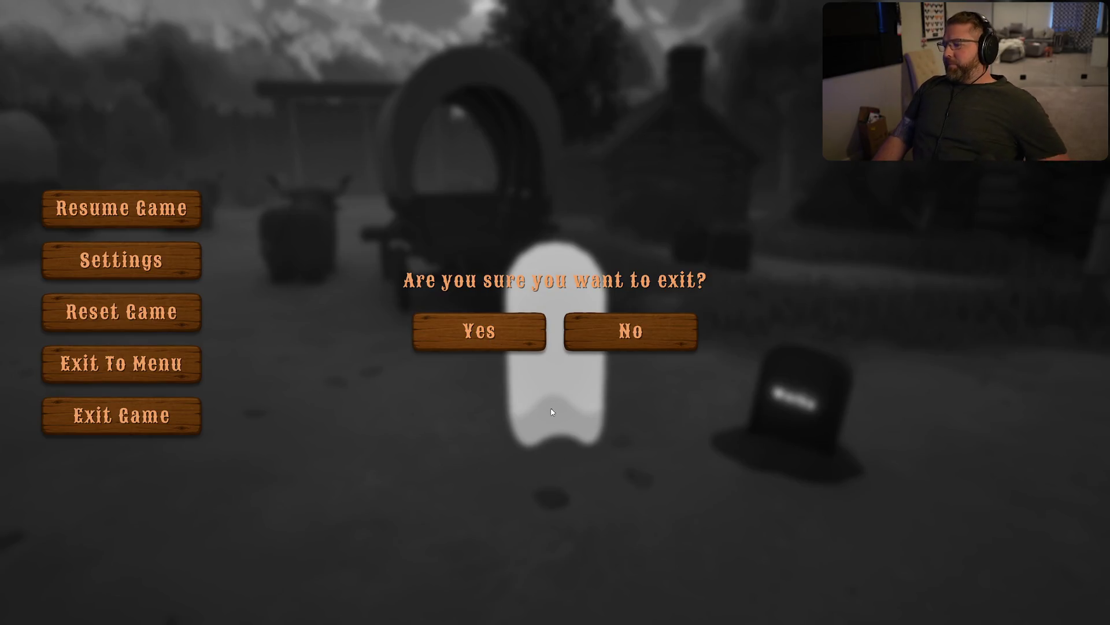
key("Escape")
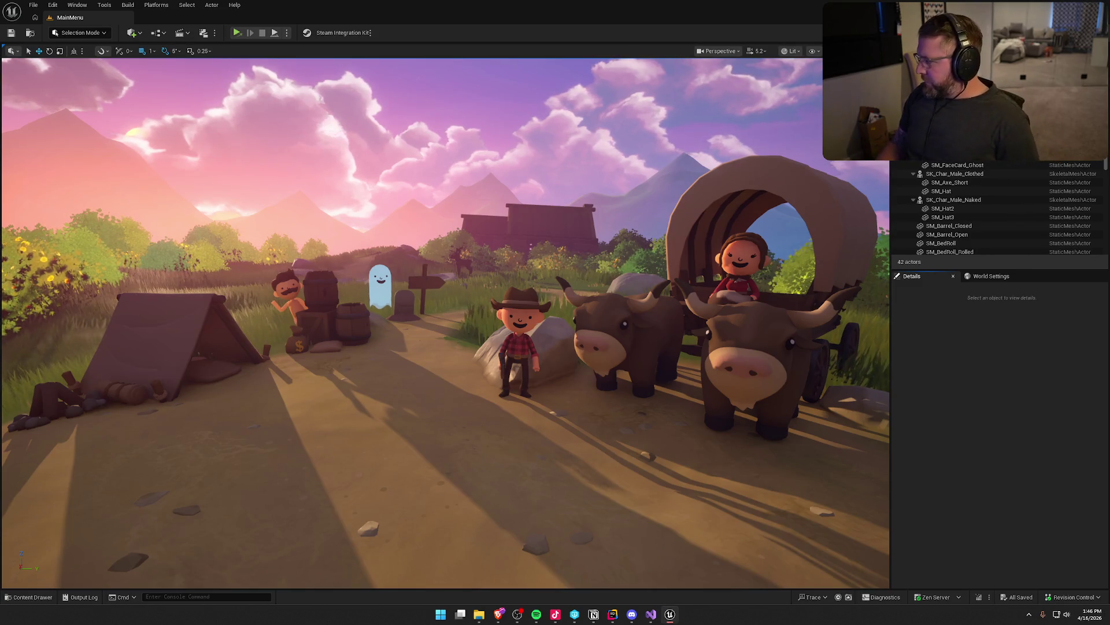
- In Visual Studio's minidump, select the Server_FindNextPlayer_Implementation line 122 frame and enlarge the editor
key("alt+Tab")
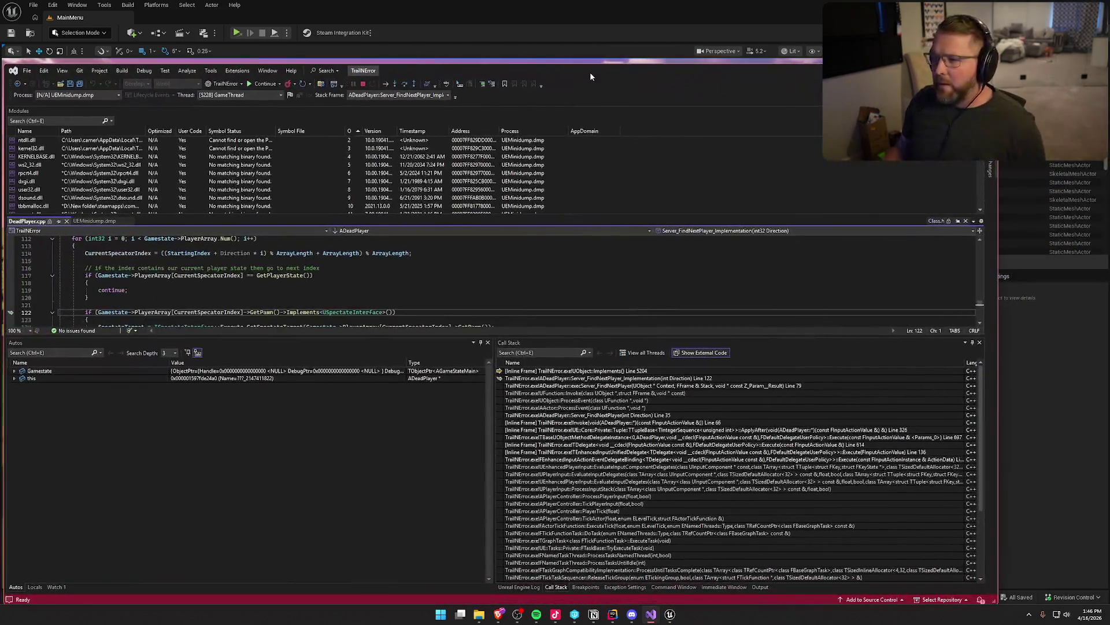
scroll(249, 286, "up", 1)
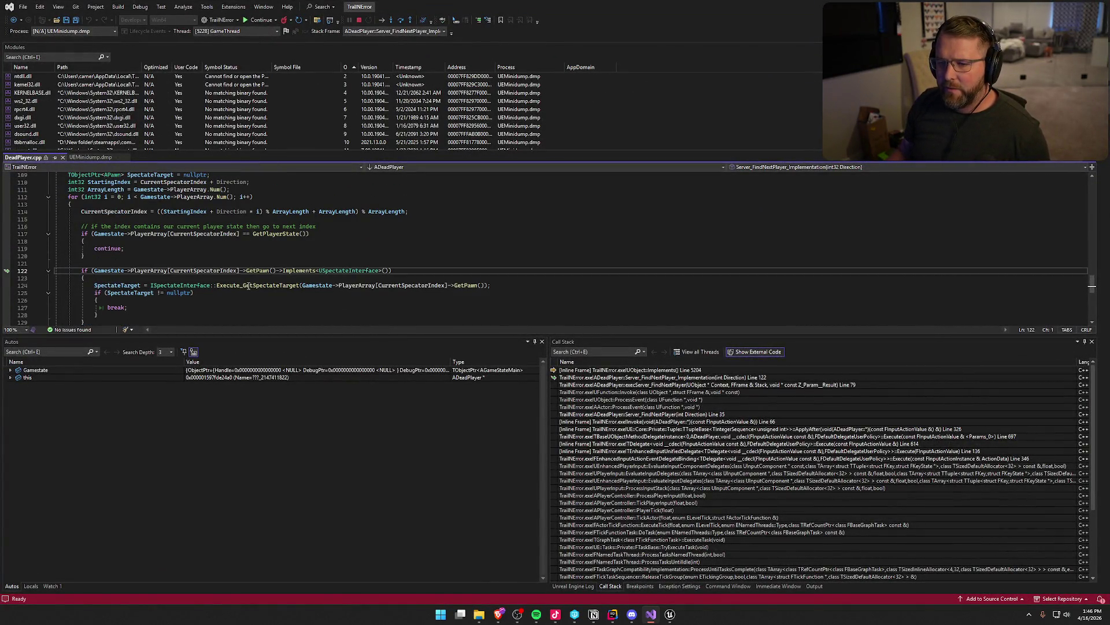
scroll(249, 285, "up", 2)
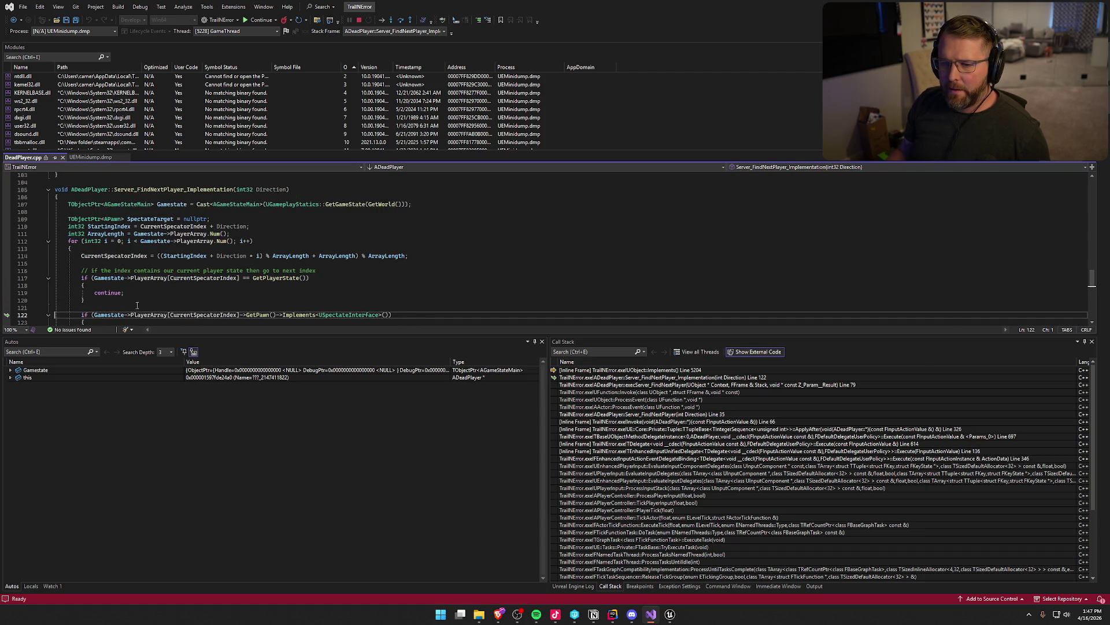
scroll(137, 305, "down", 3)
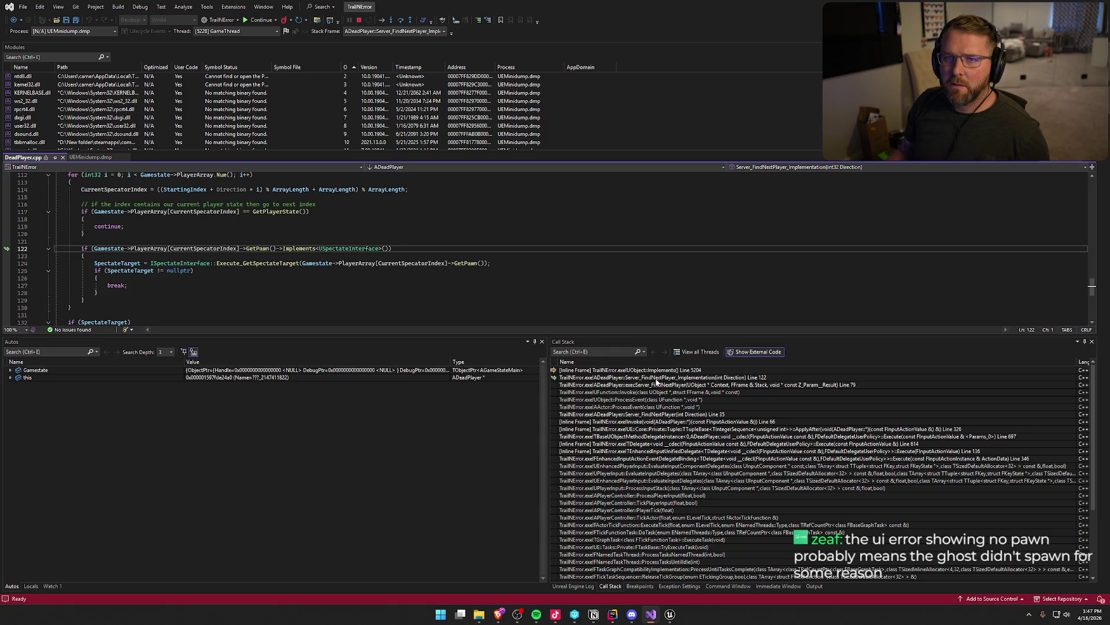
left_click(657, 379)
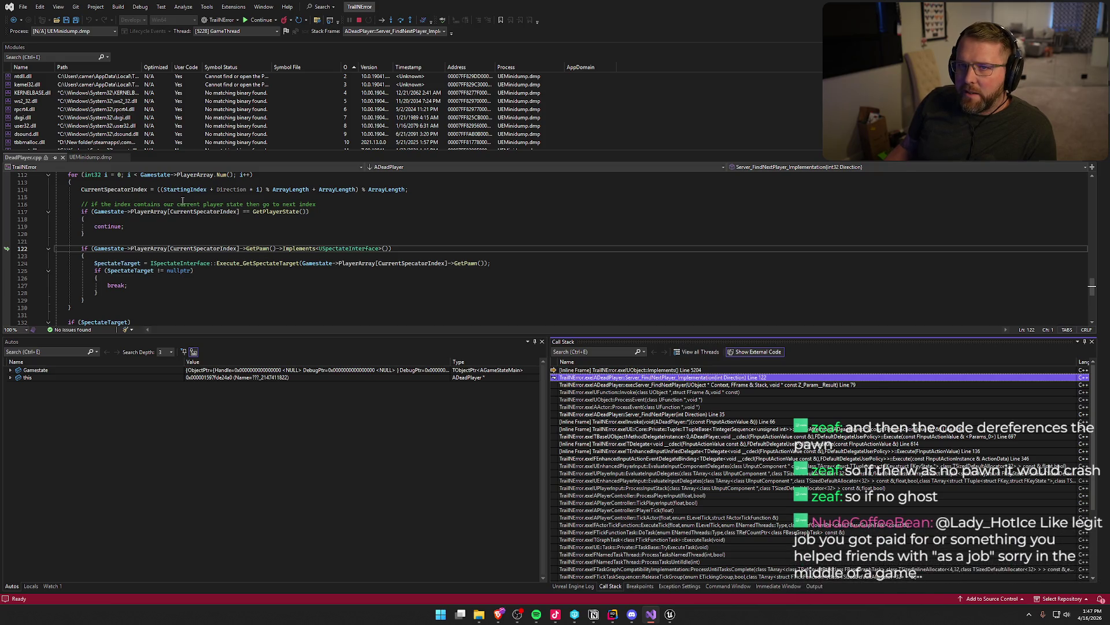
scroll(183, 201, "up", 1)
left_click_drag(339, 335, 339, 408)
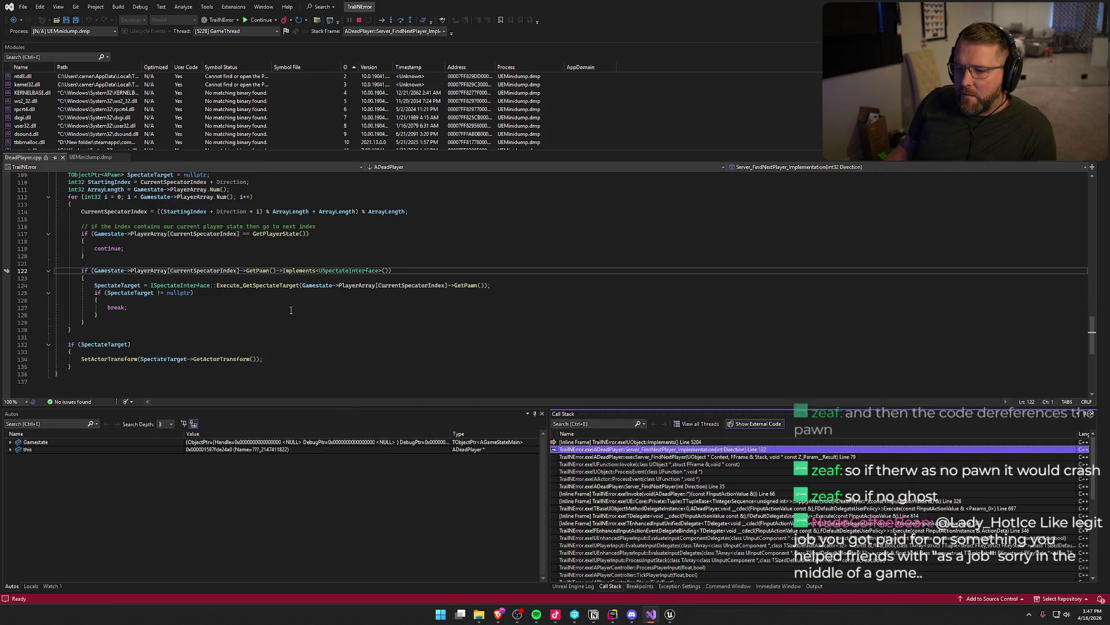
scroll(142, 296, "up", 2)
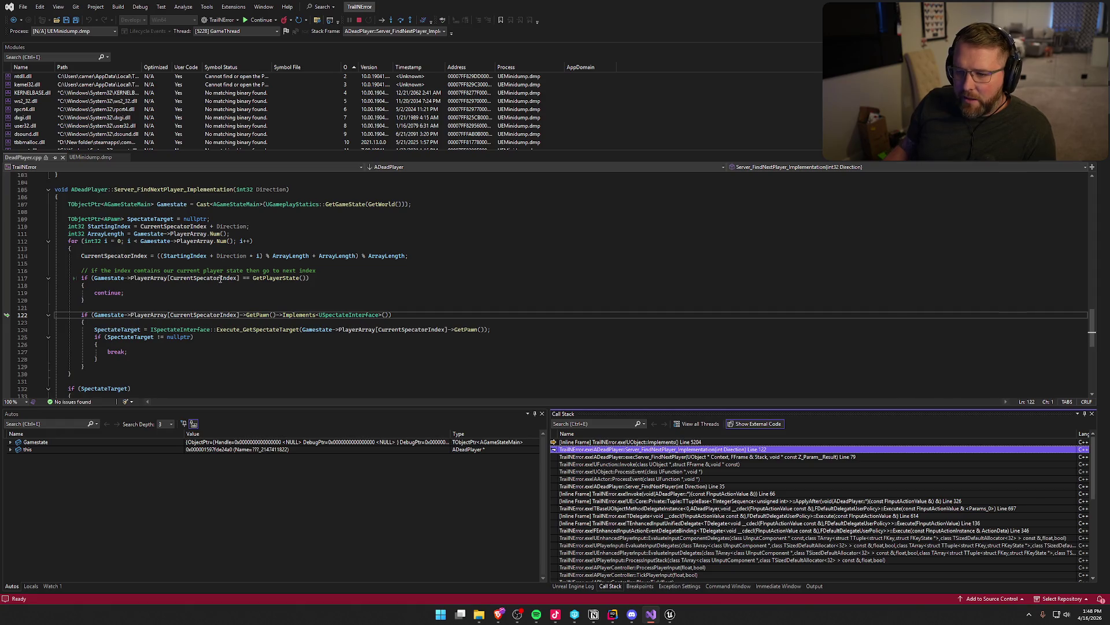
scroll(221, 280, "down", 1)
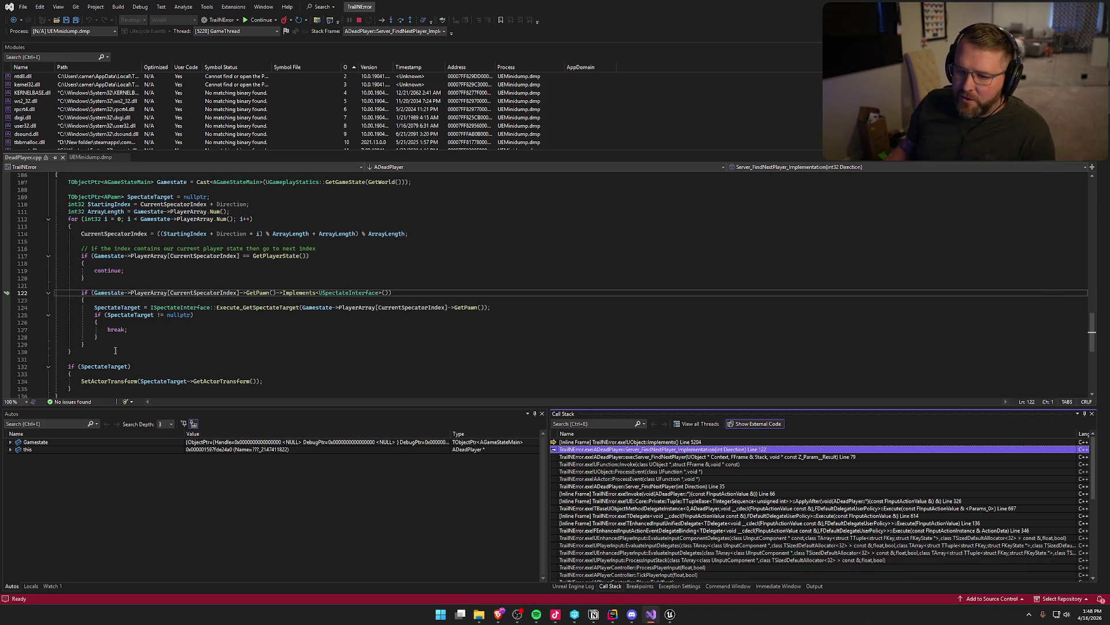
scroll(209, 352, "down", 2)
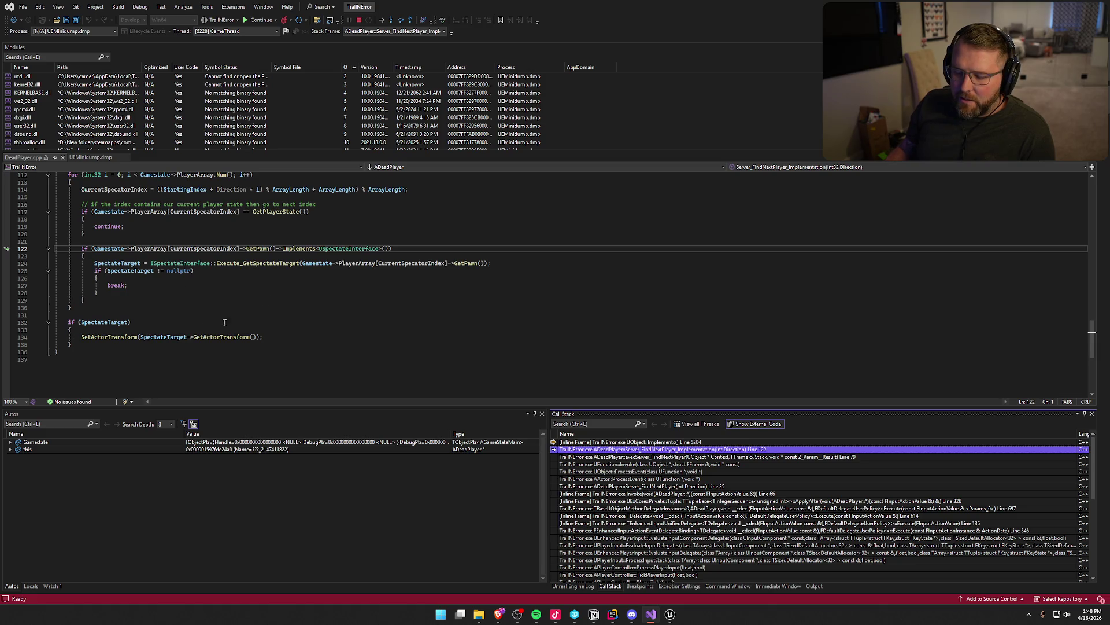
scroll(154, 327, "up", 2)
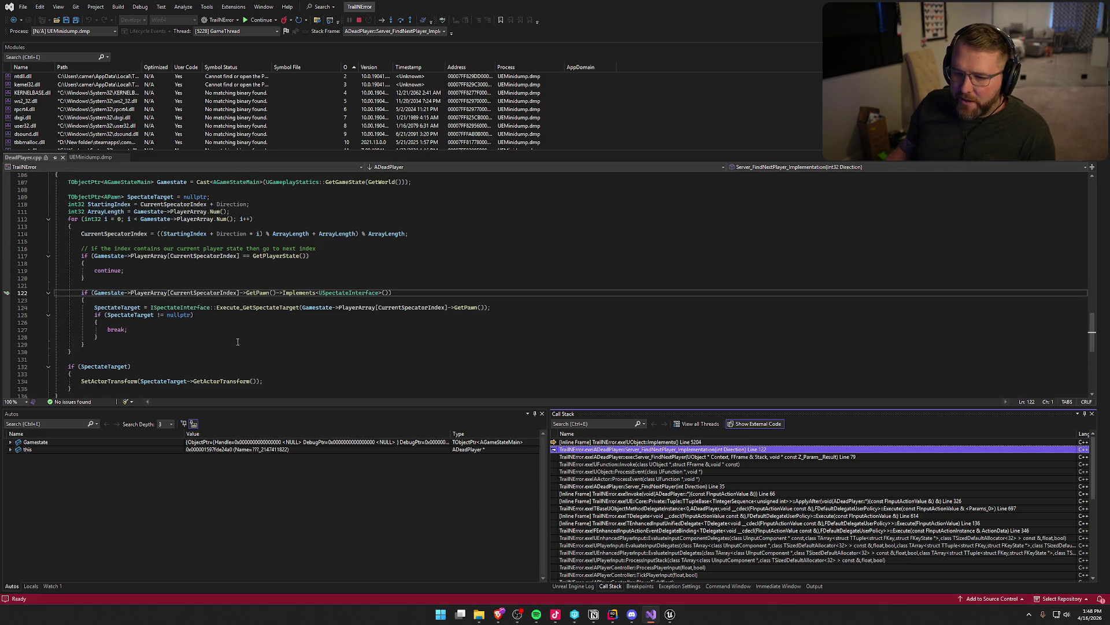
scroll(212, 345, "down", 1)
scroll(212, 345, "up", 1)
scroll(212, 345, "up", 1)
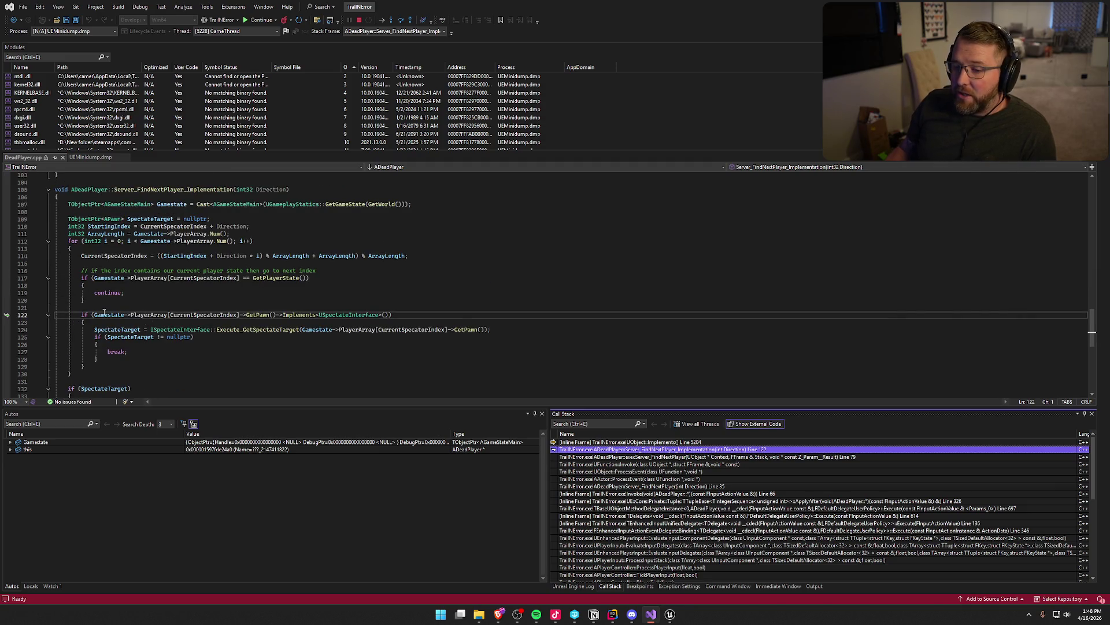
- Expand Gamestate in the Autos window, revealing its ObjectPtr reading NULL
mouse_move(104, 313)
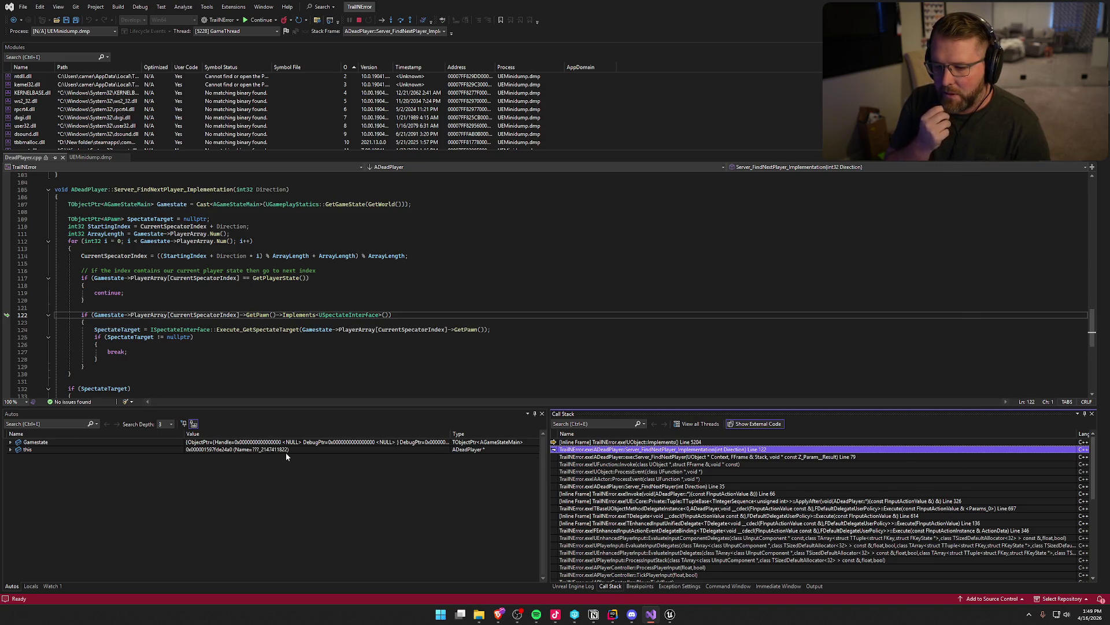
left_click(10, 442)
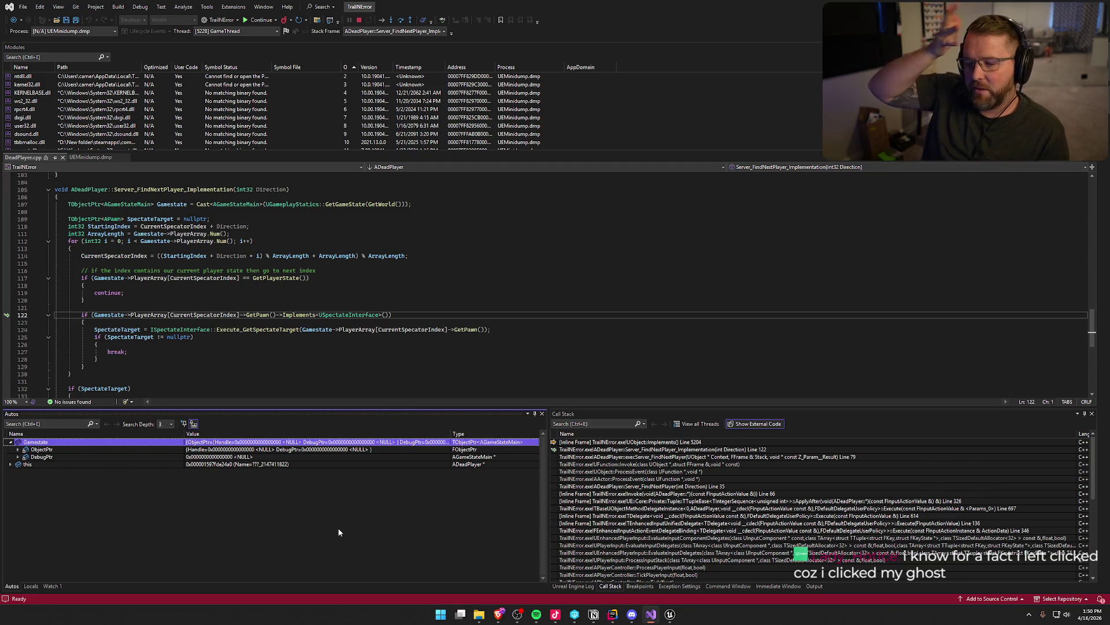
- Expand this in Autos to show CurrentSpecatorIndex reading 'Unable to read memory'
left_click(11, 464)
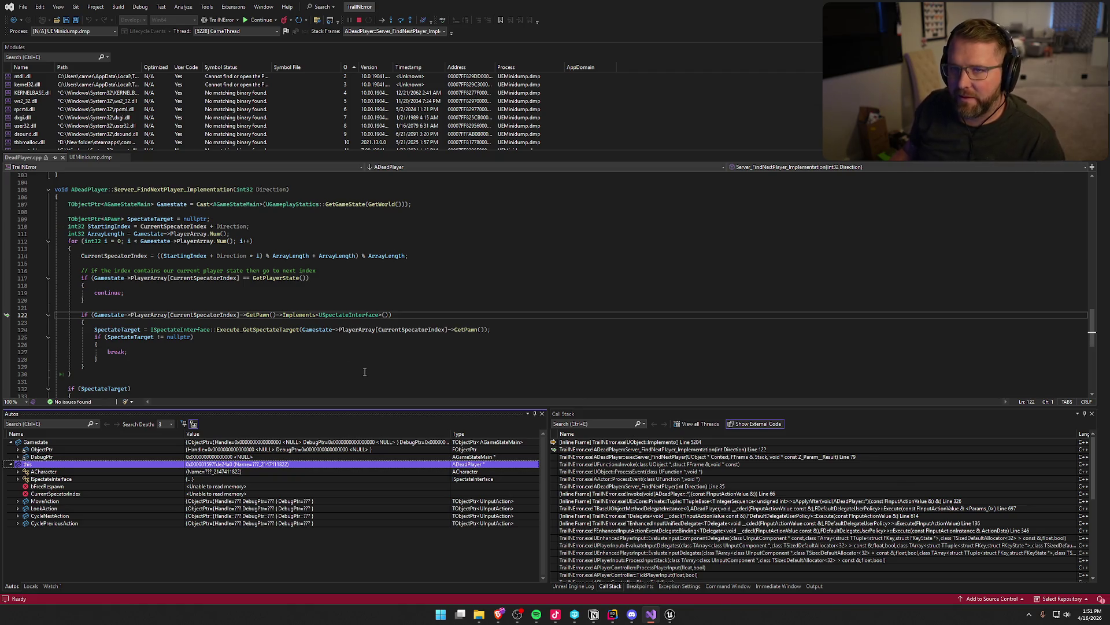
mouse_move(243, 264)
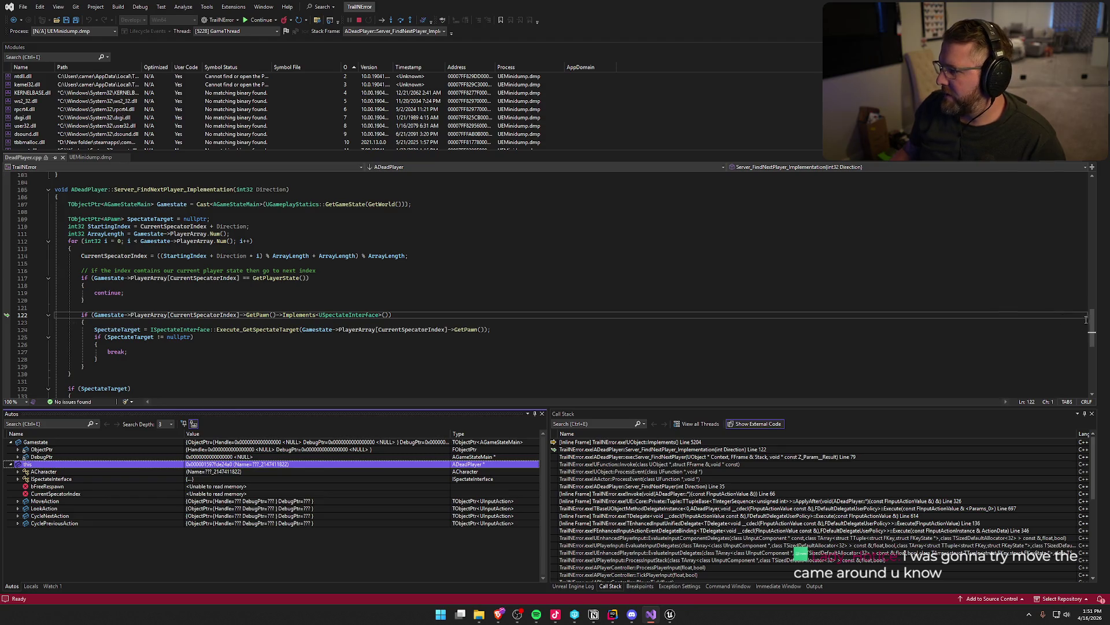
left_click_drag(1092, 322, 1095, 324)
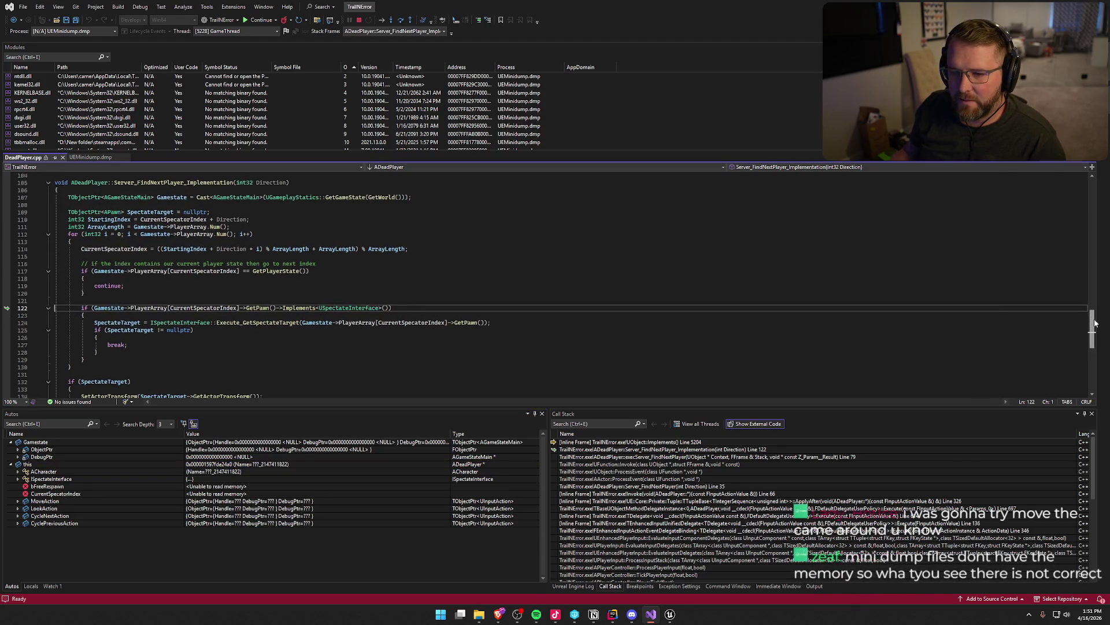
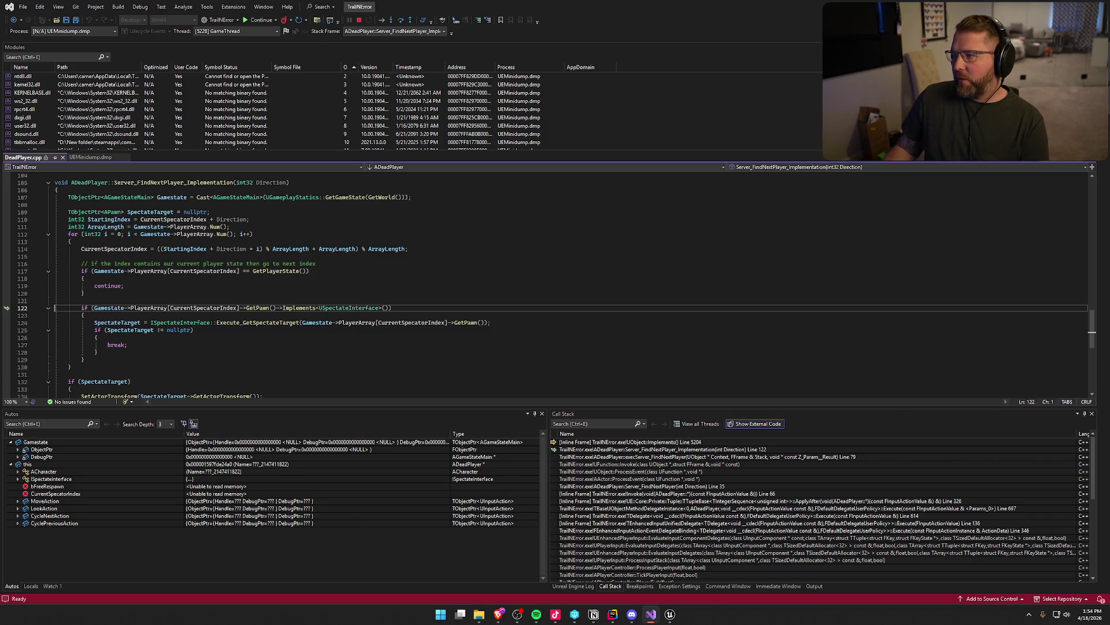
- Stop the UEMinidump.dmp debug session and close Visual Studio with Alt+F4
left_click(358, 20)
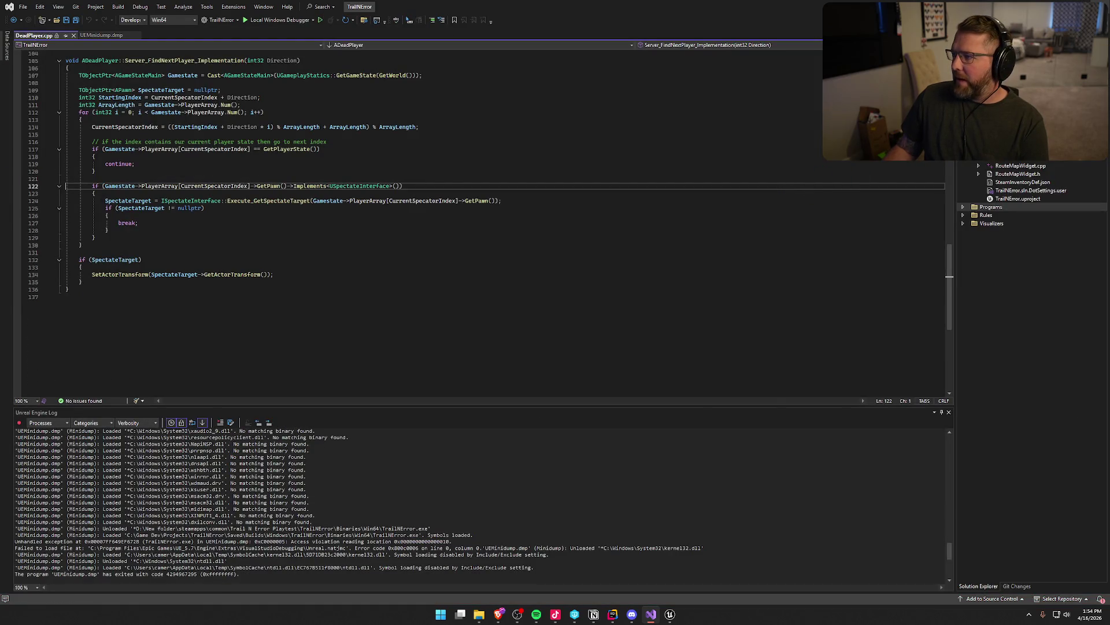
key("alt+F4")
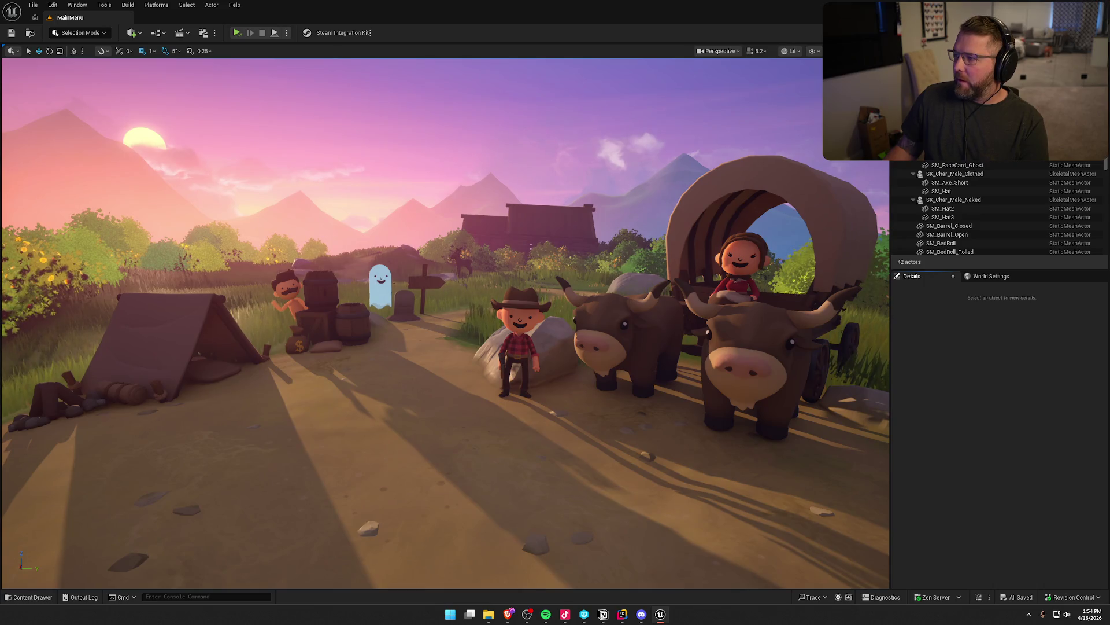
- Close the Unreal Editor with Alt+F4
key("alt+F4")
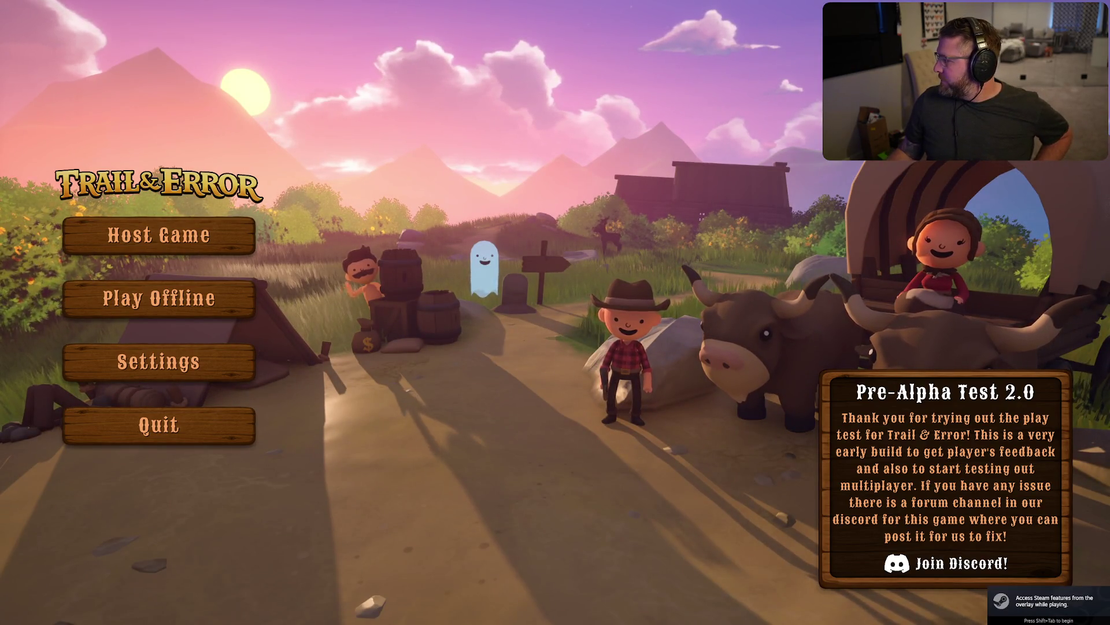
- Start an offline game on Probably Fine difficulty
left_click(211, 299)
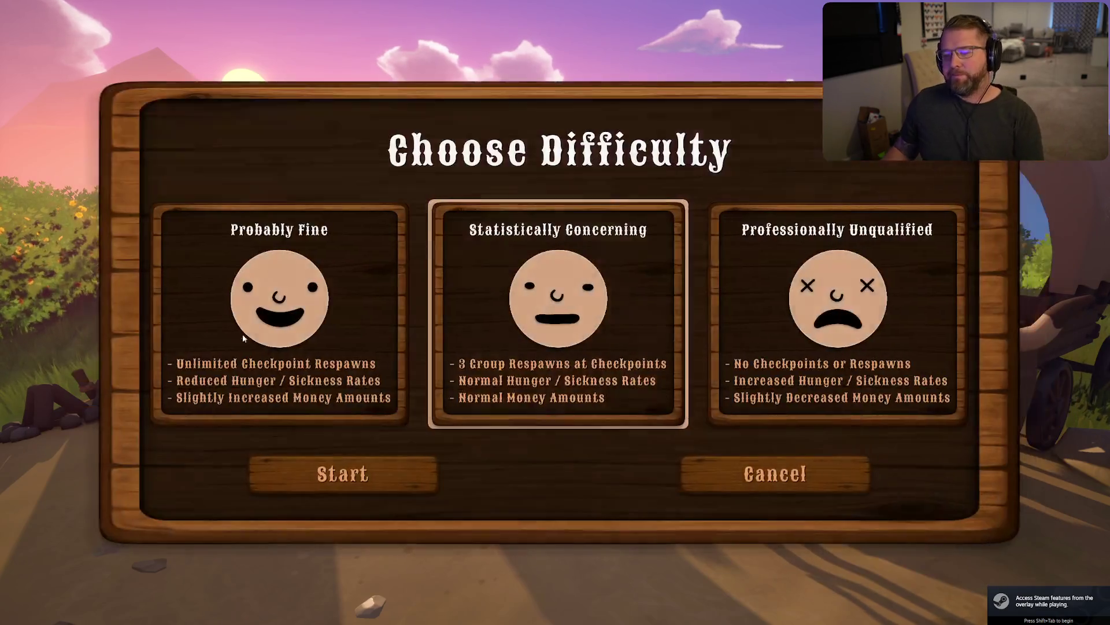
key("Left")
left_click(383, 481)
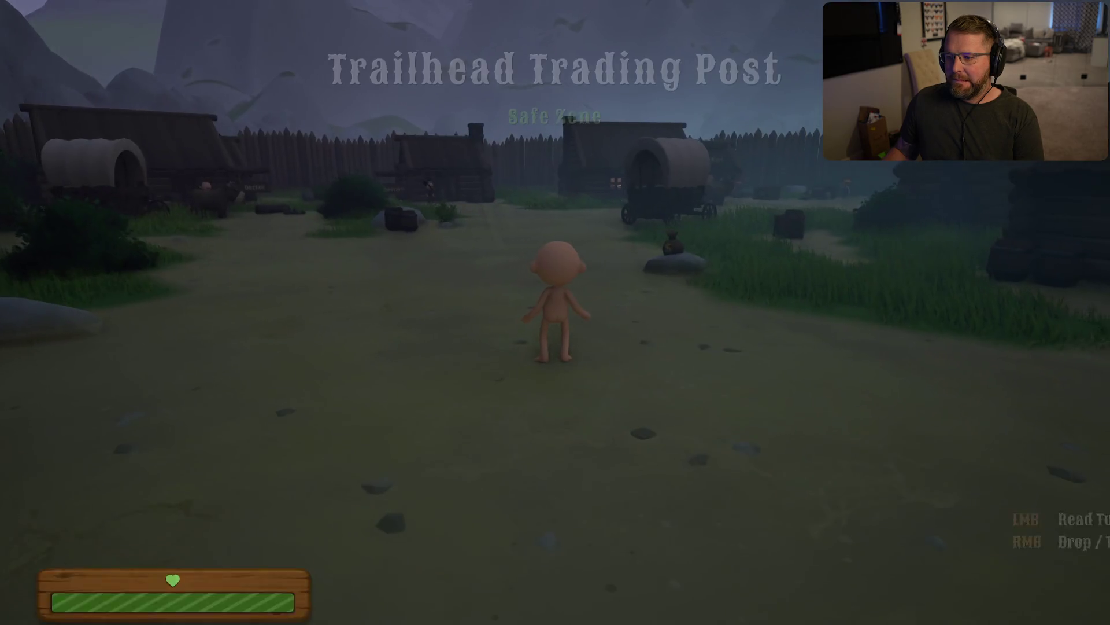
- Drop the held book, sprint to the oxen, and mount then dismount an ox
key("w")
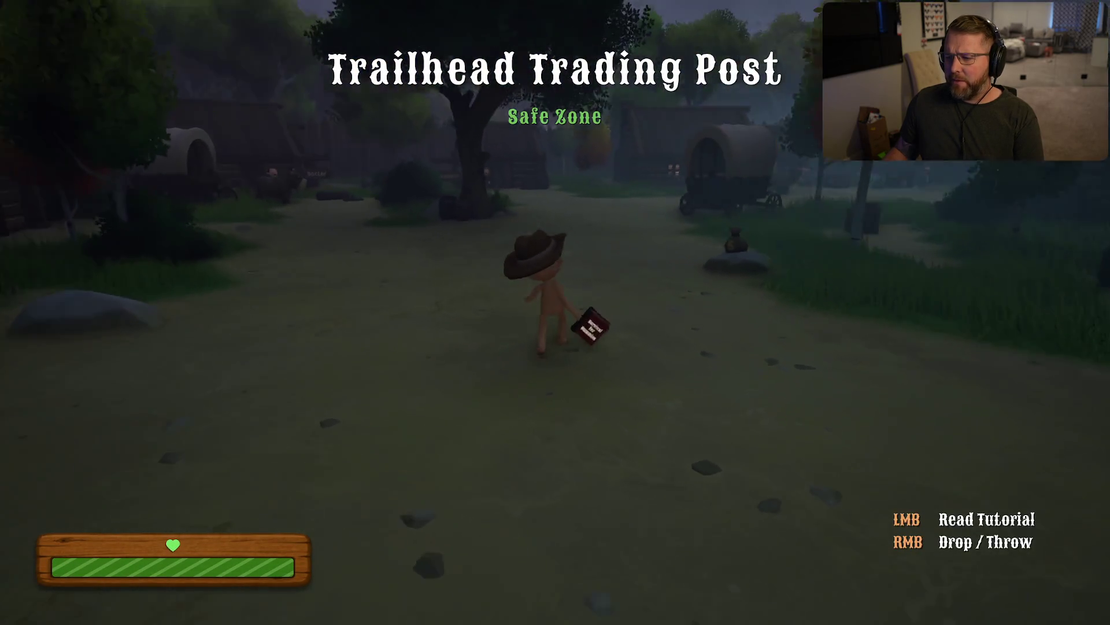
key("shift")
right_click(555, 312)
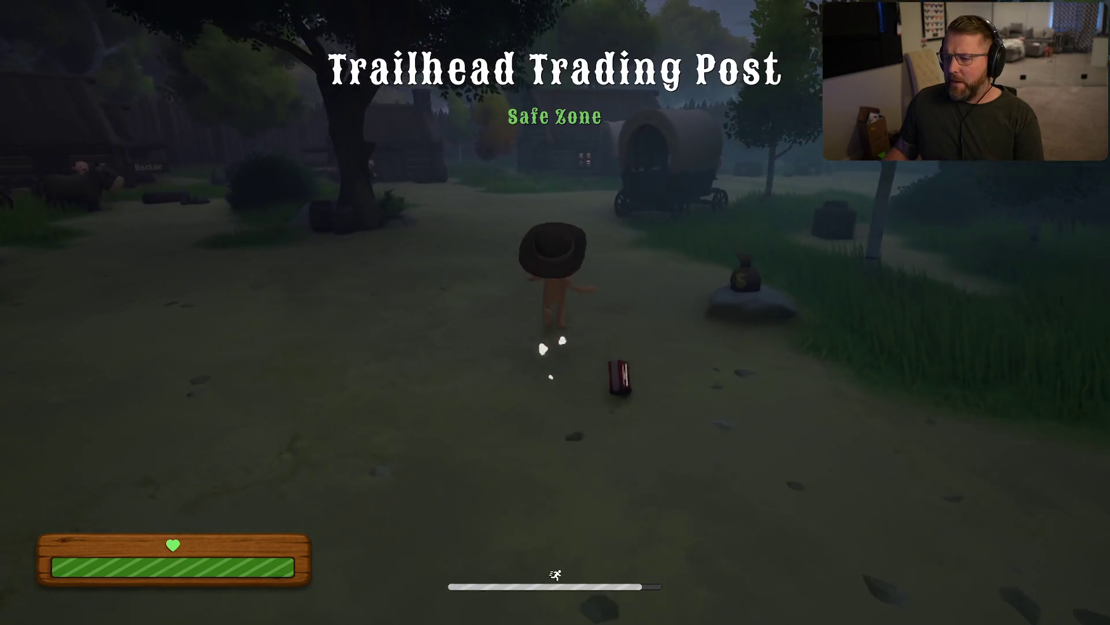
key("w")
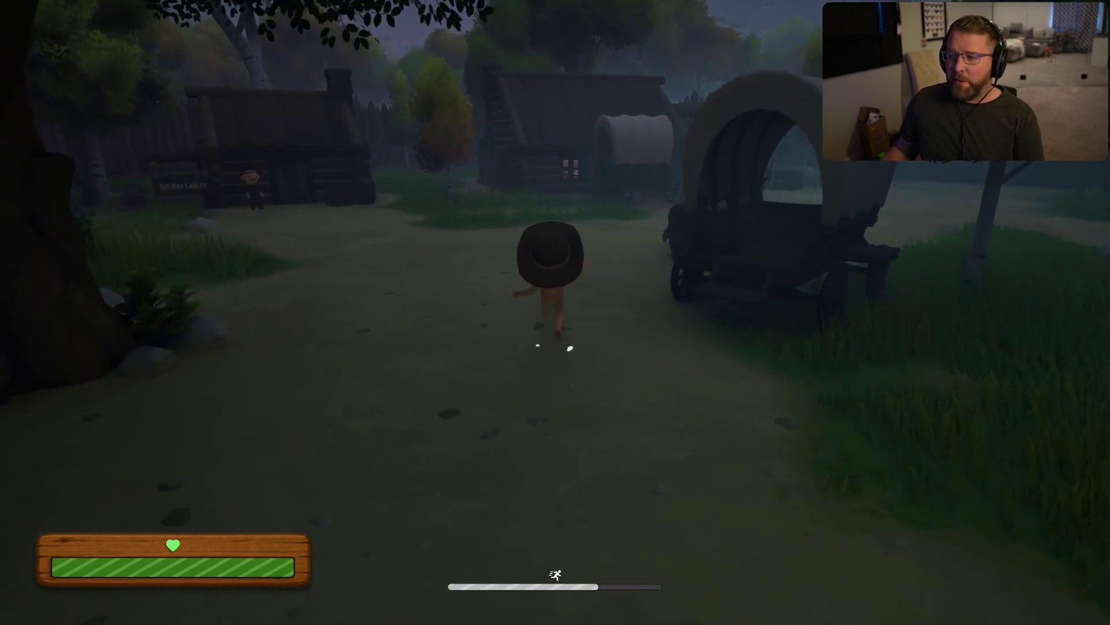
key("w")
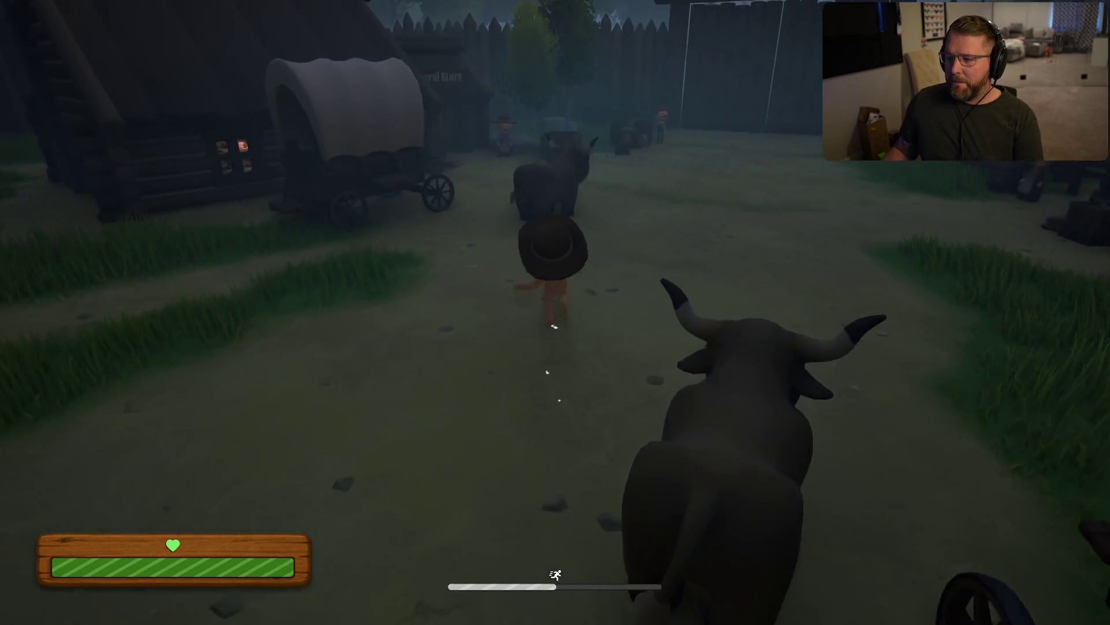
key("e")
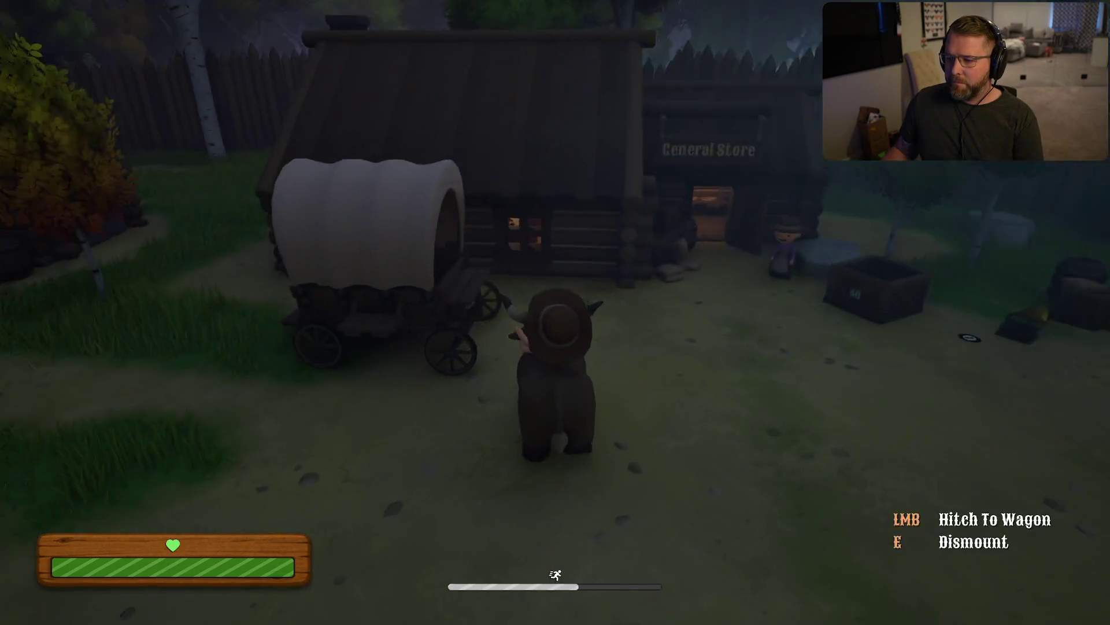
key("e")
- Run back past the crates, board the ox-drawn wagon, drive toward the gate, and get off
key("w")
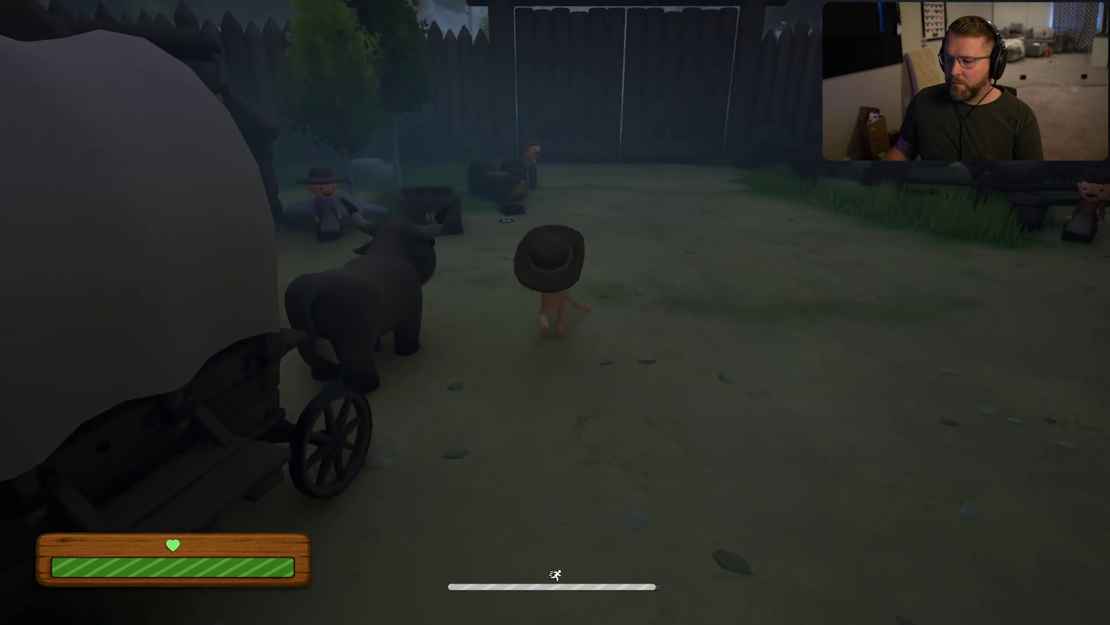
key("w")
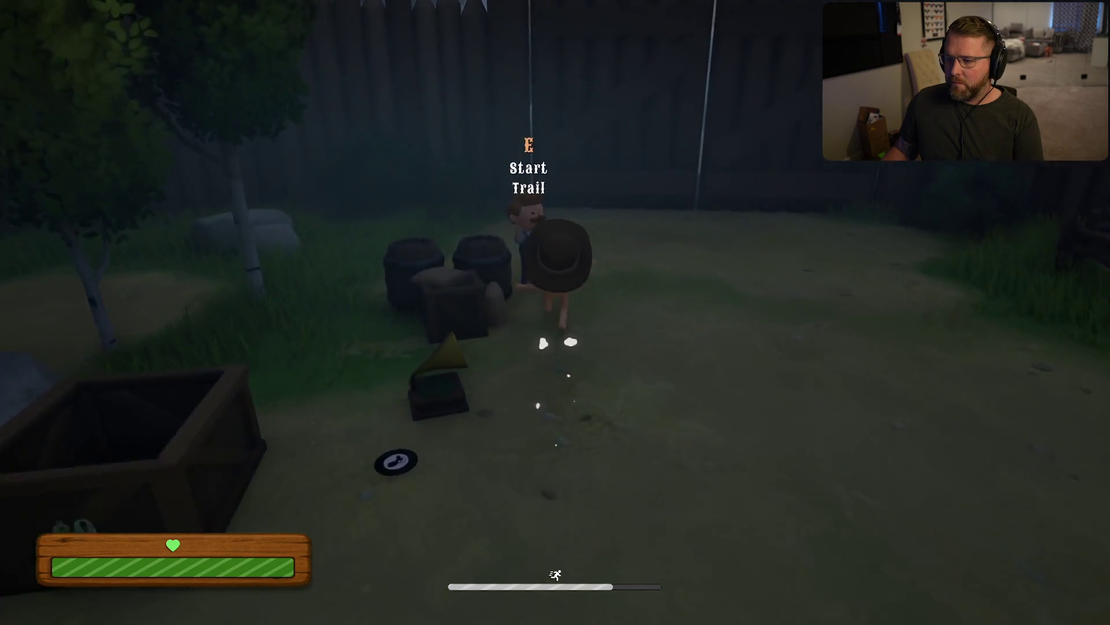
key("w")
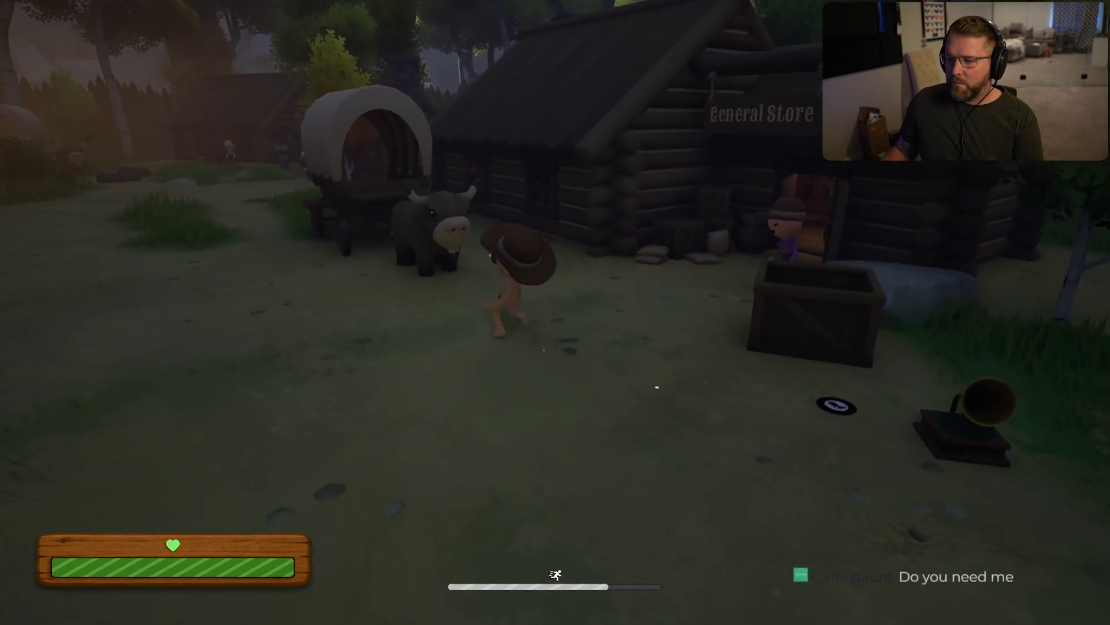
key("e")
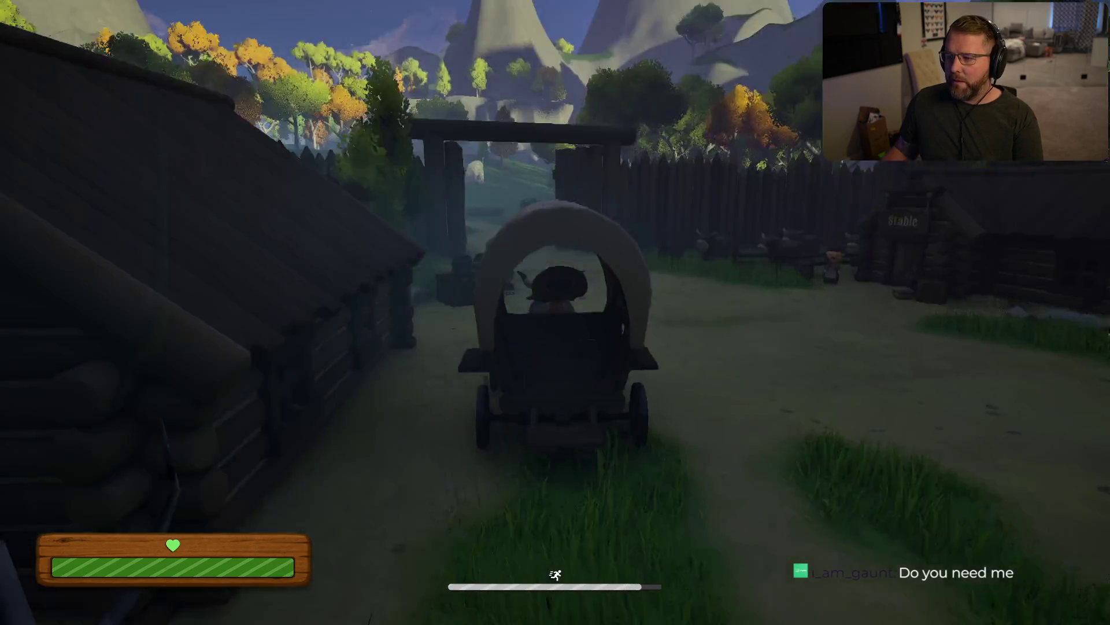
key("w")
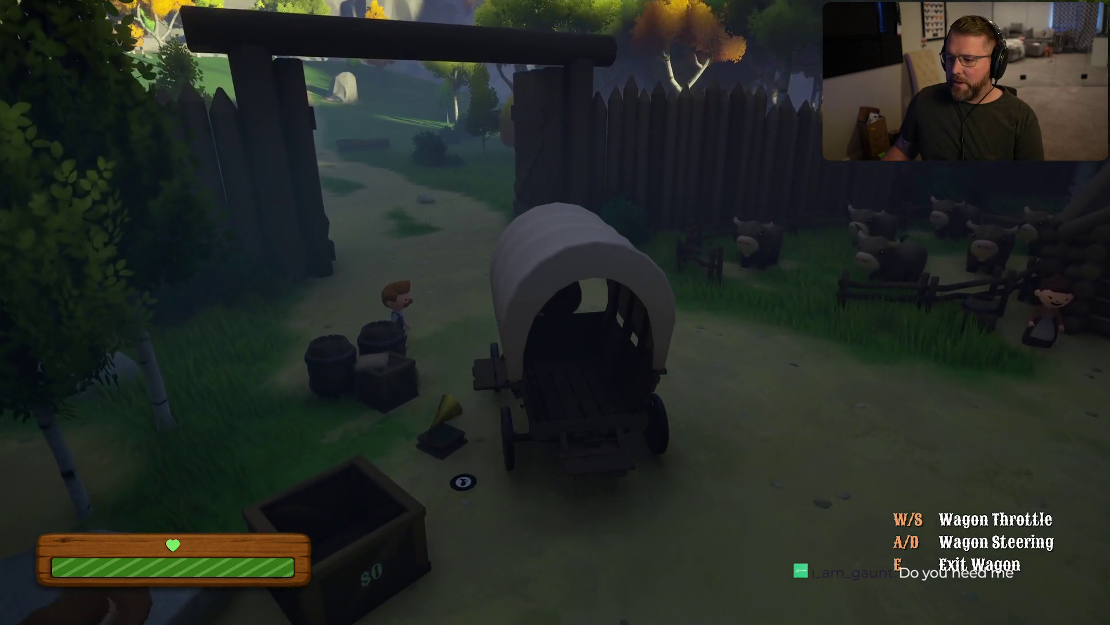
key("e")
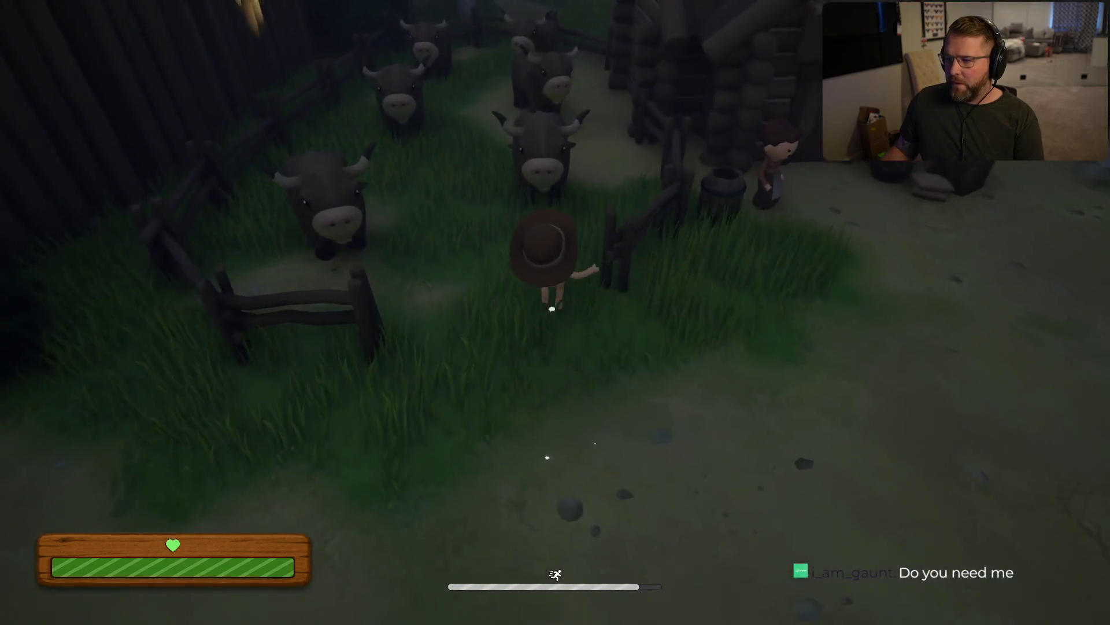
- Buy an ox for $15 from the pen, ride it to the wagon, and hitch it
key("e")
key("w")
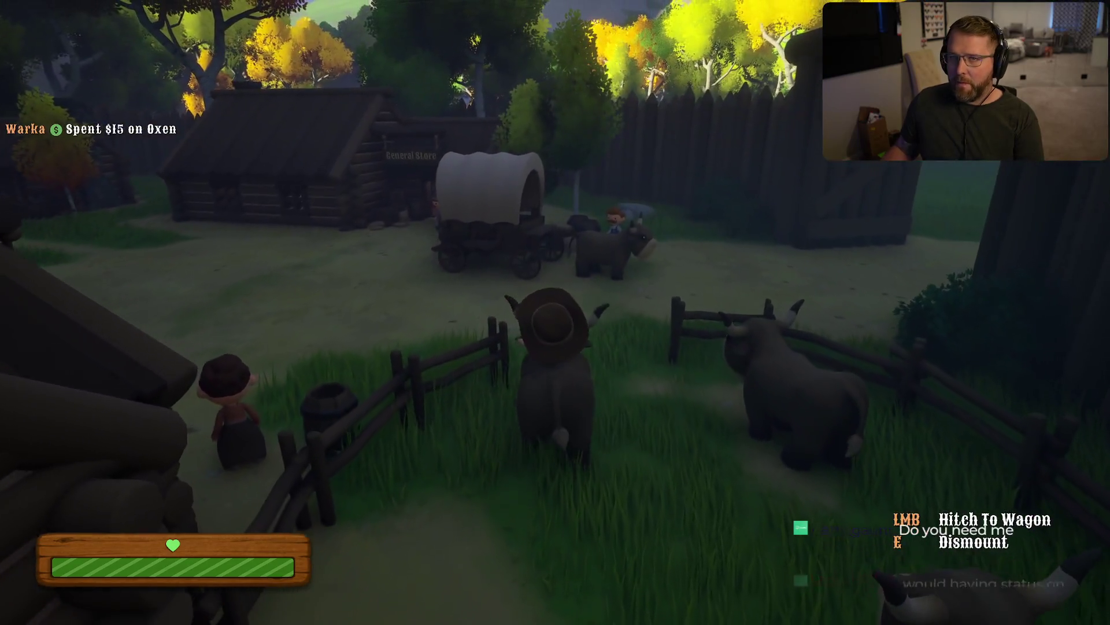
key("w")
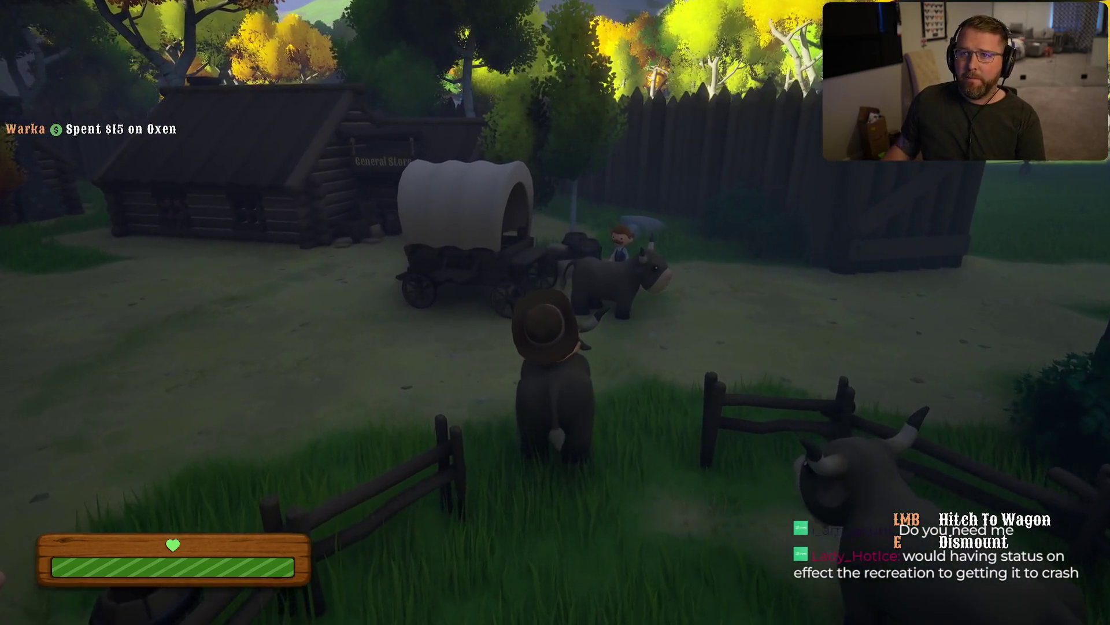
key("w")
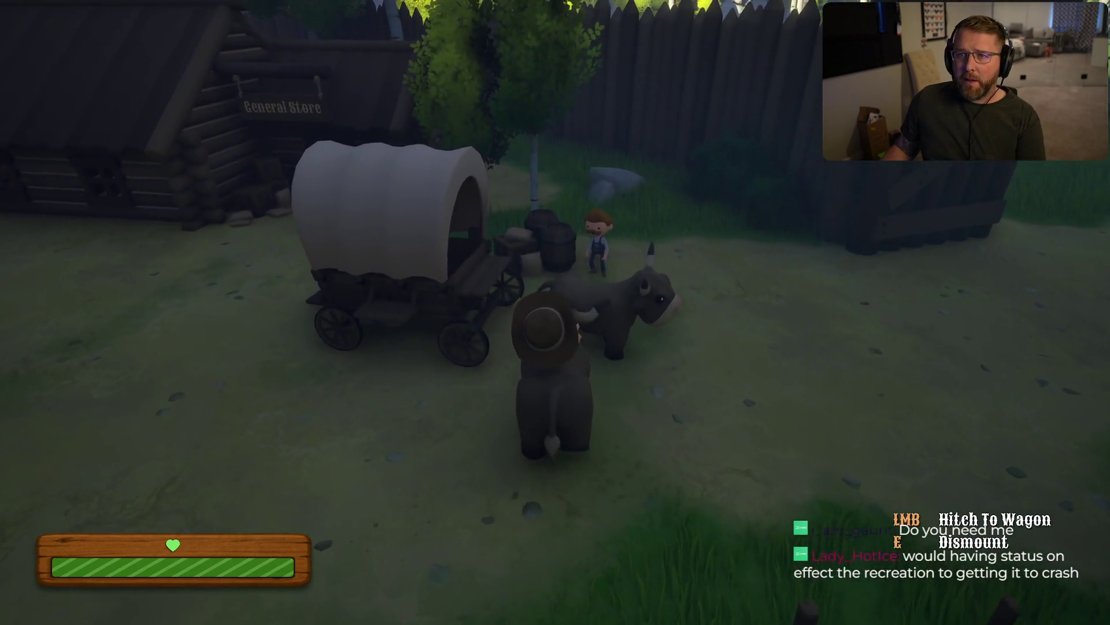
left_click(555, 313)
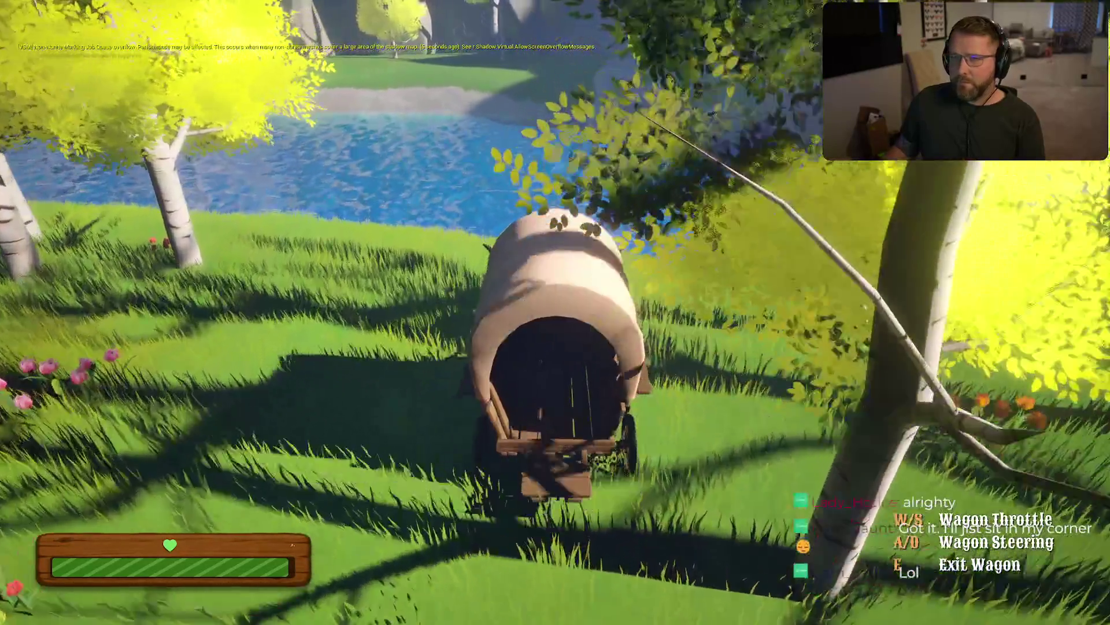
- Steer the wagon into the lake and swim toward the cliff until stamina runs out
key("a")
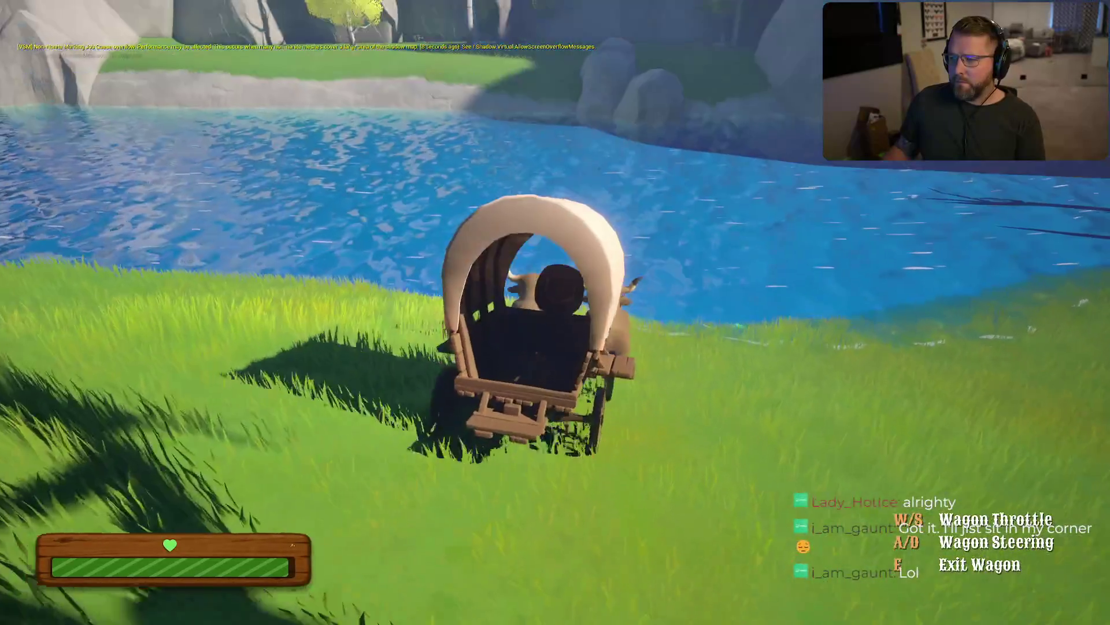
key("w")
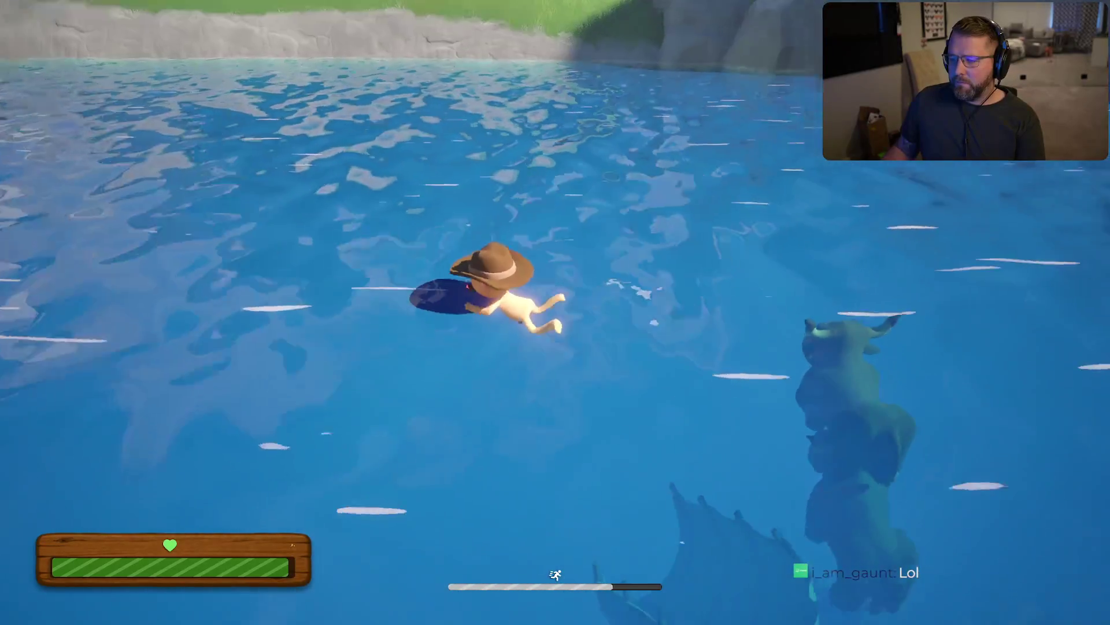
key("w")
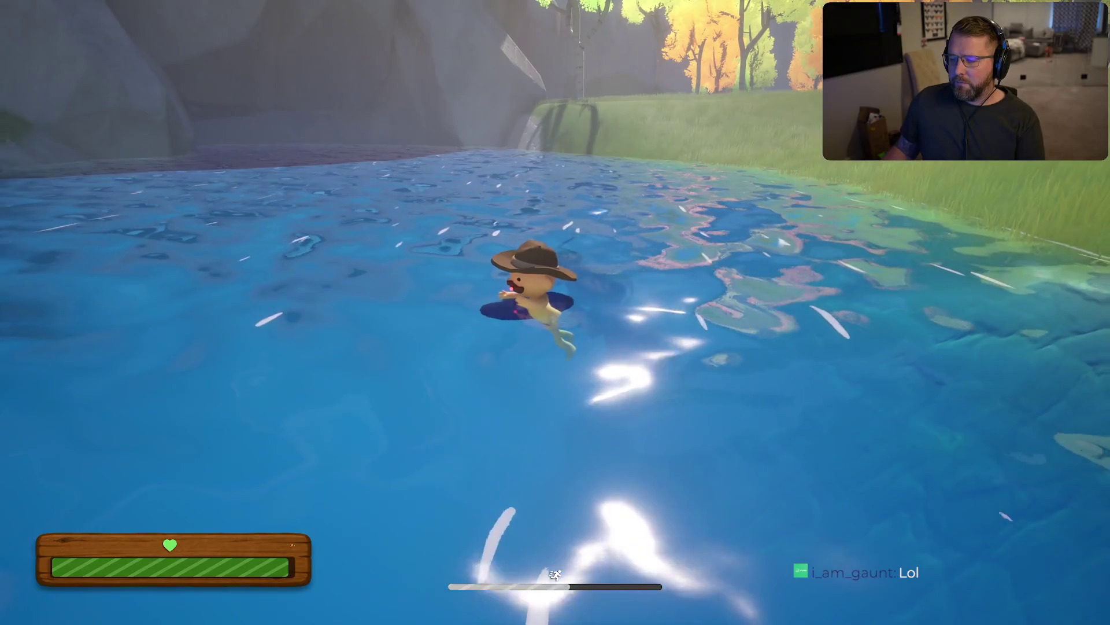
key("s")
key("w")
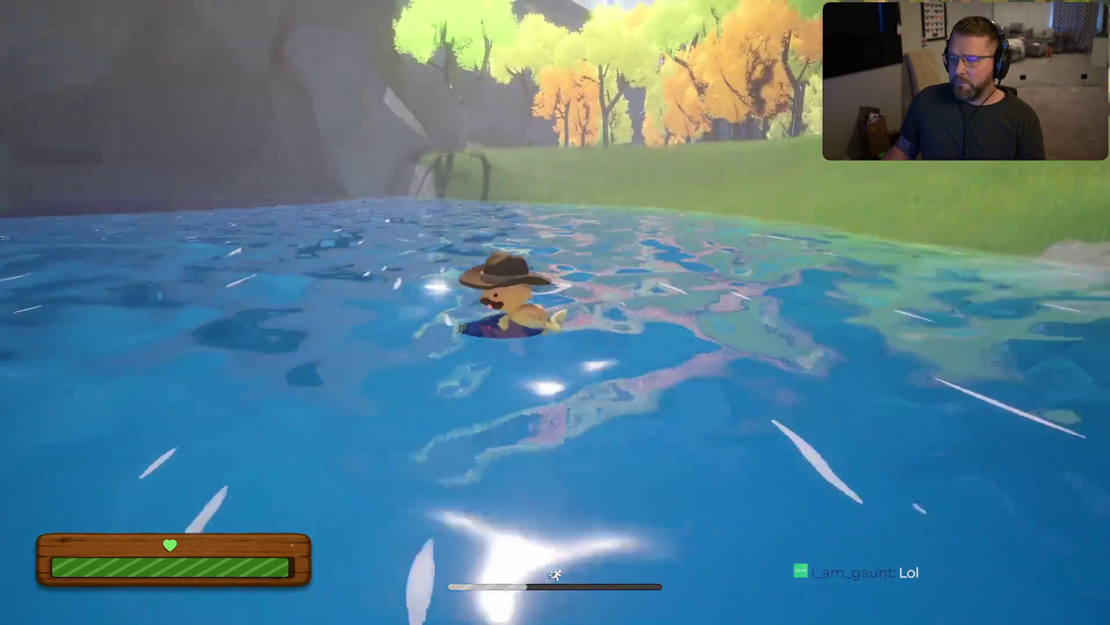
key("w")
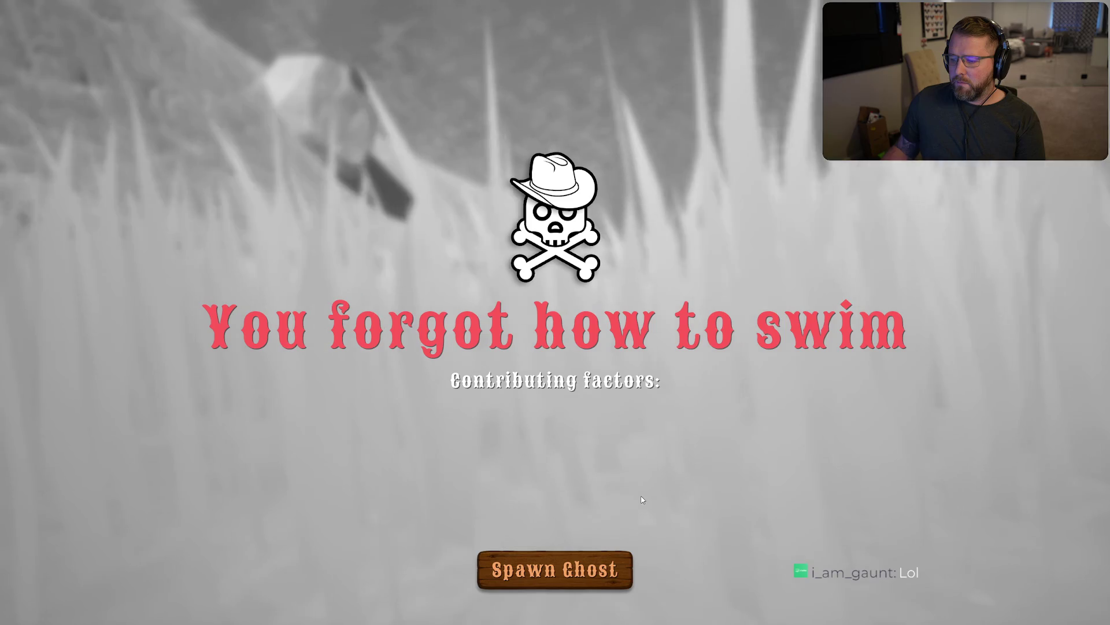
- Choose Spawn Ghost on the death screen to respawn at the trading post checkpoint
left_click(580, 569)
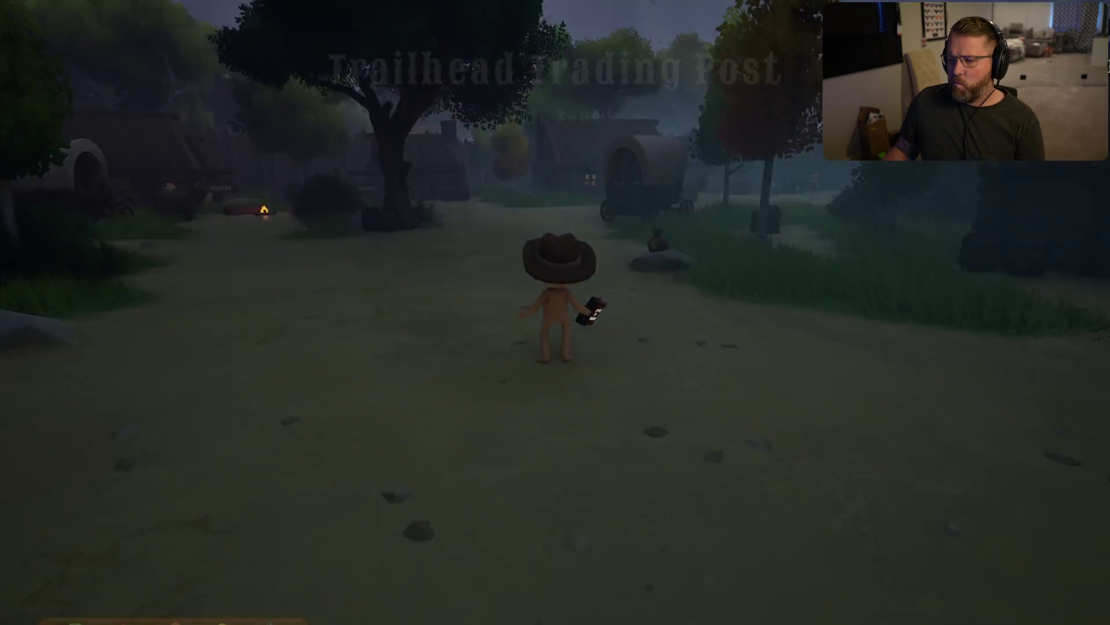
- Run from the spawn point through the fort past the ox and out the gate
key("w")
key("w")
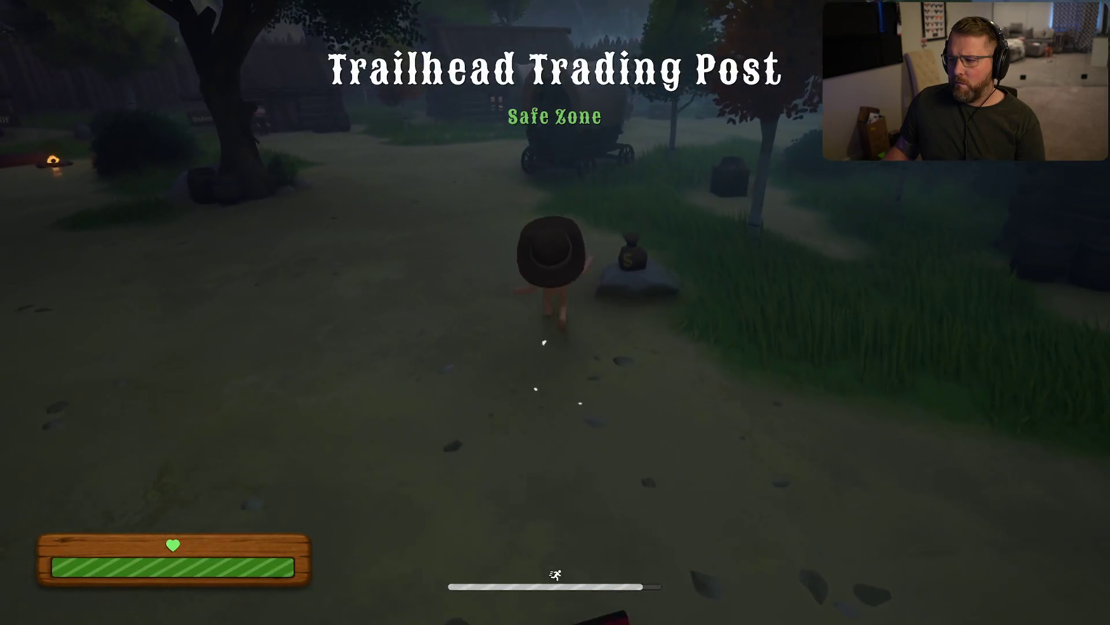
key("w")
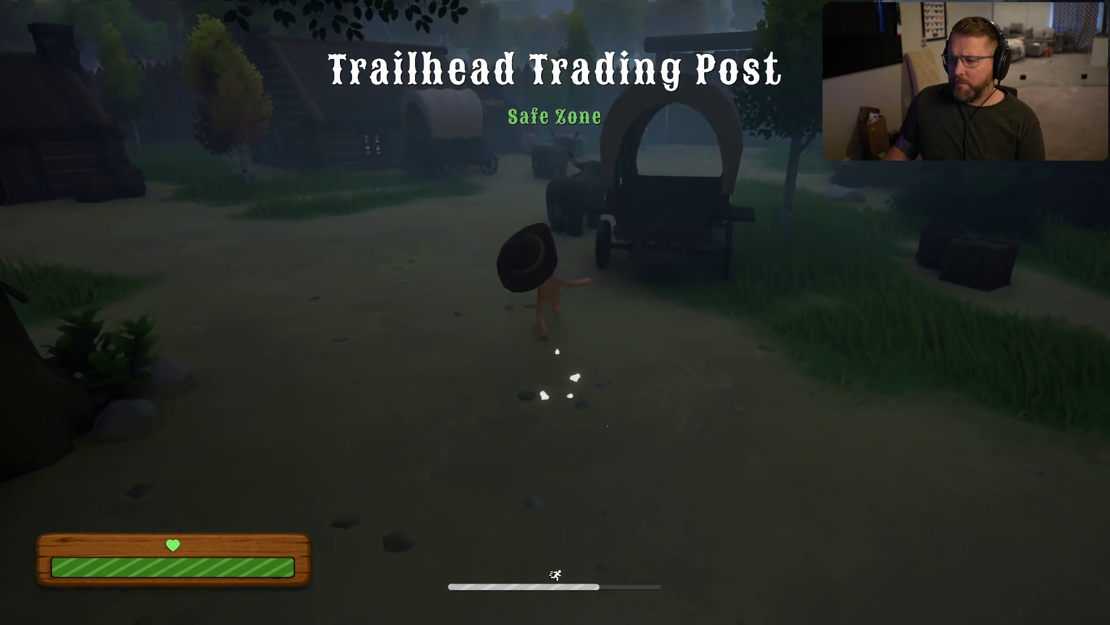
key("w")
key("e")
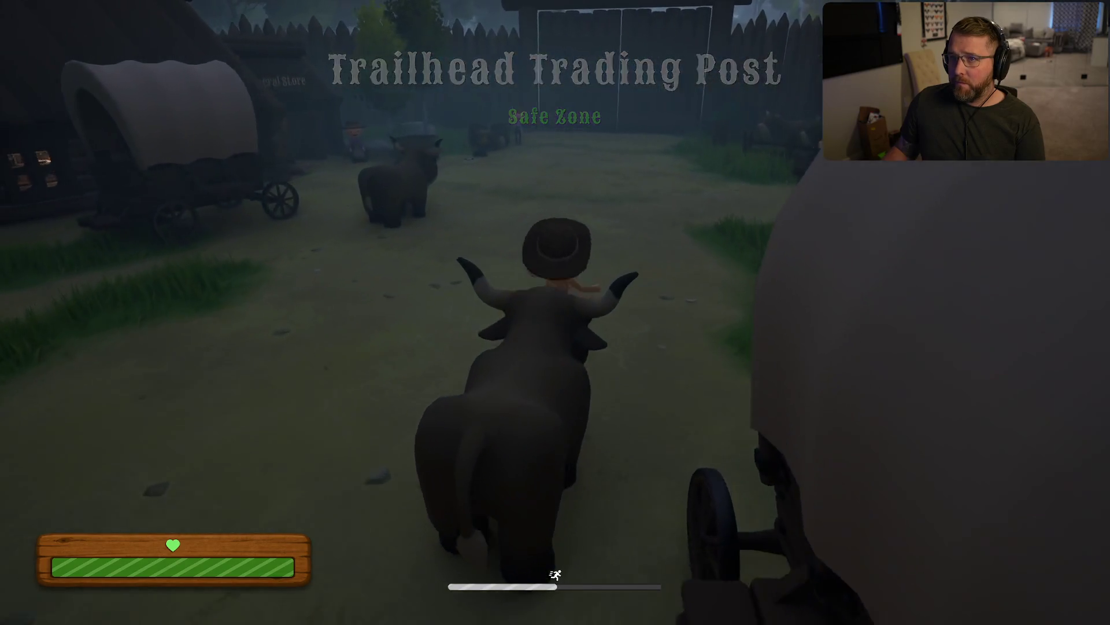
key("w")
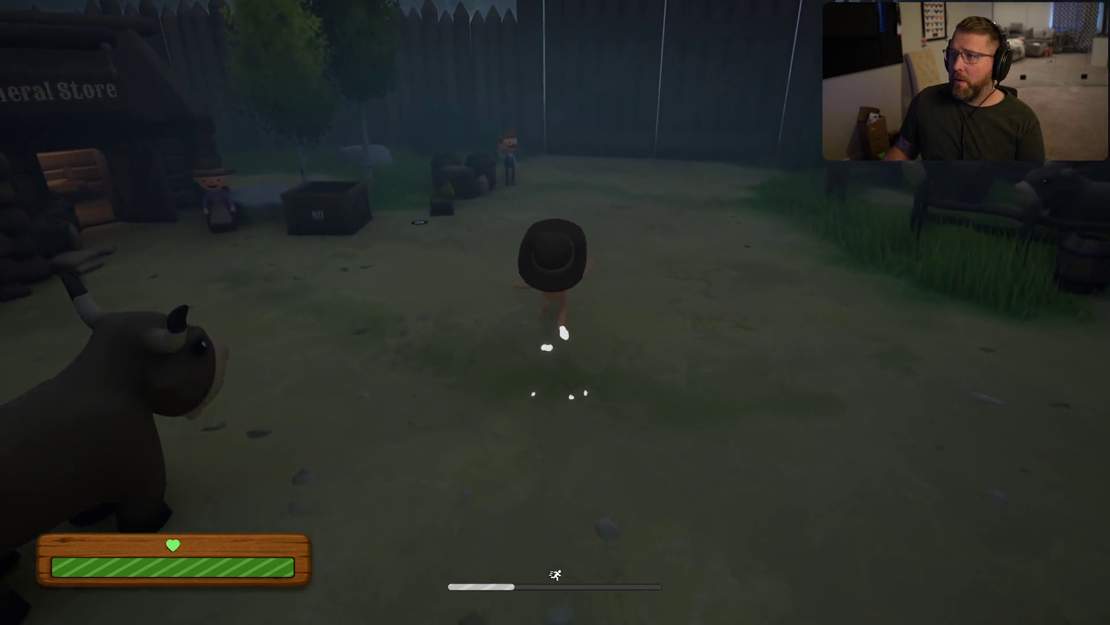
key("w")
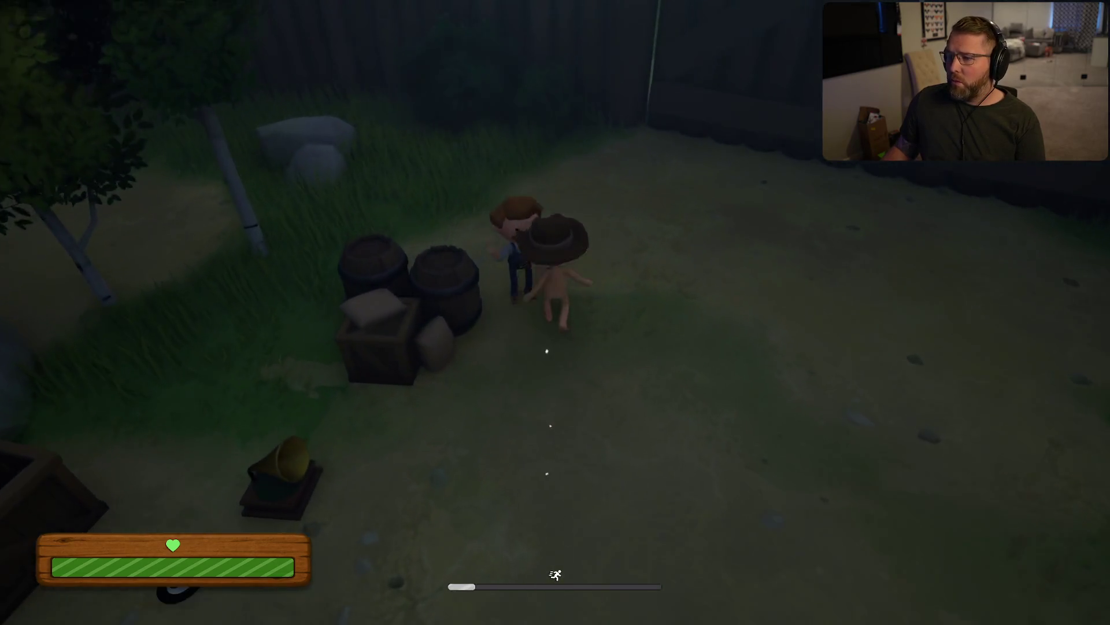
key("w")
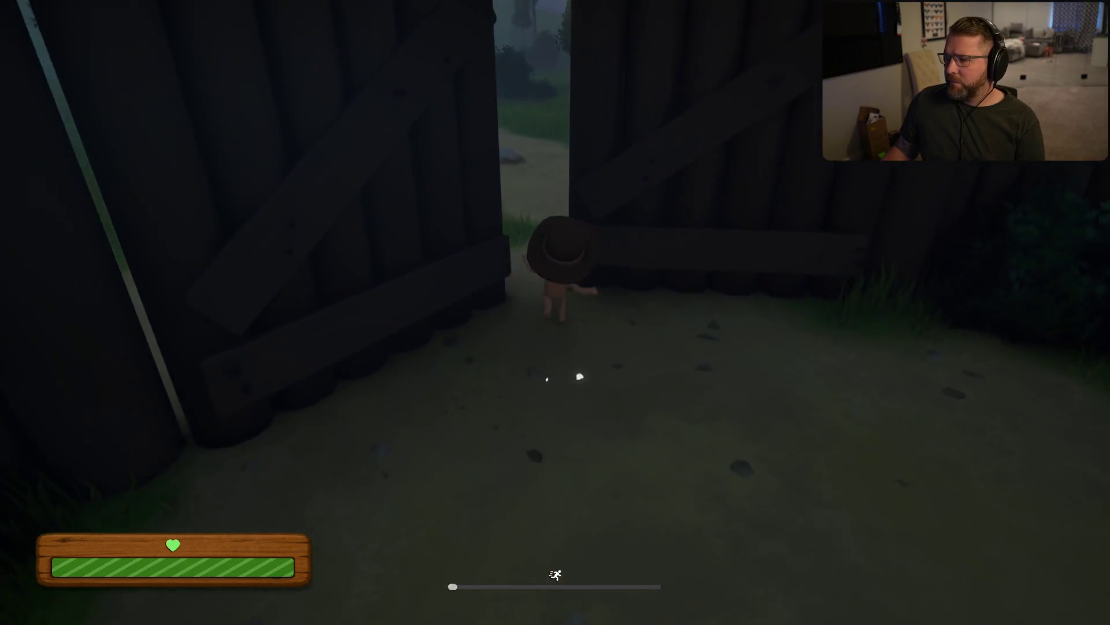
key("w")
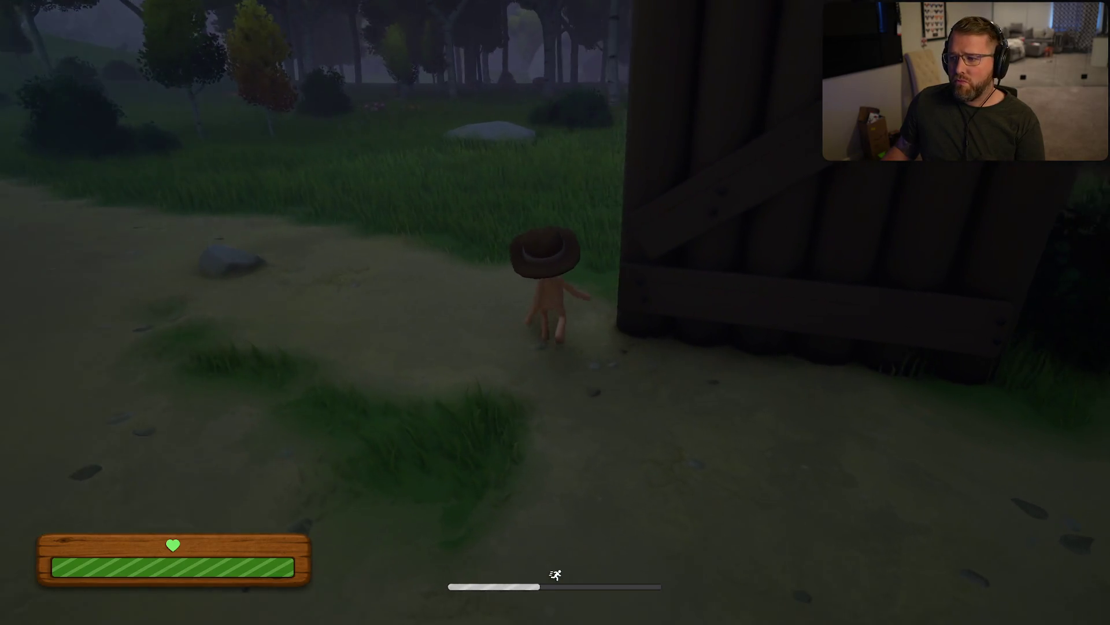
- Cross the Stumblewood Forest field past the boulder and tall grass into the forest
key("w")
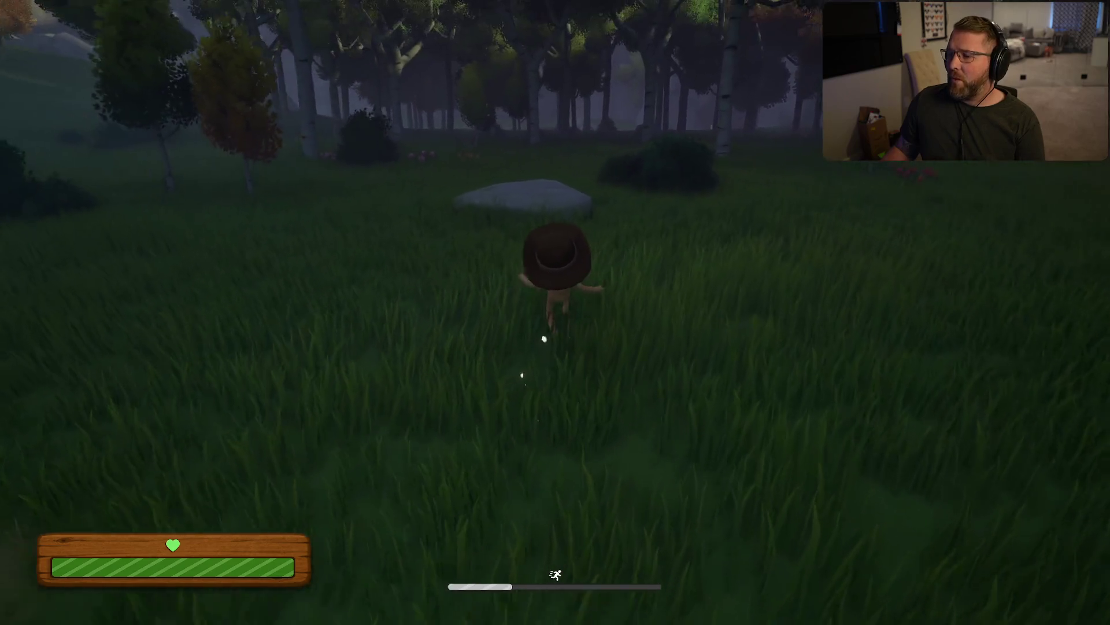
key("w")
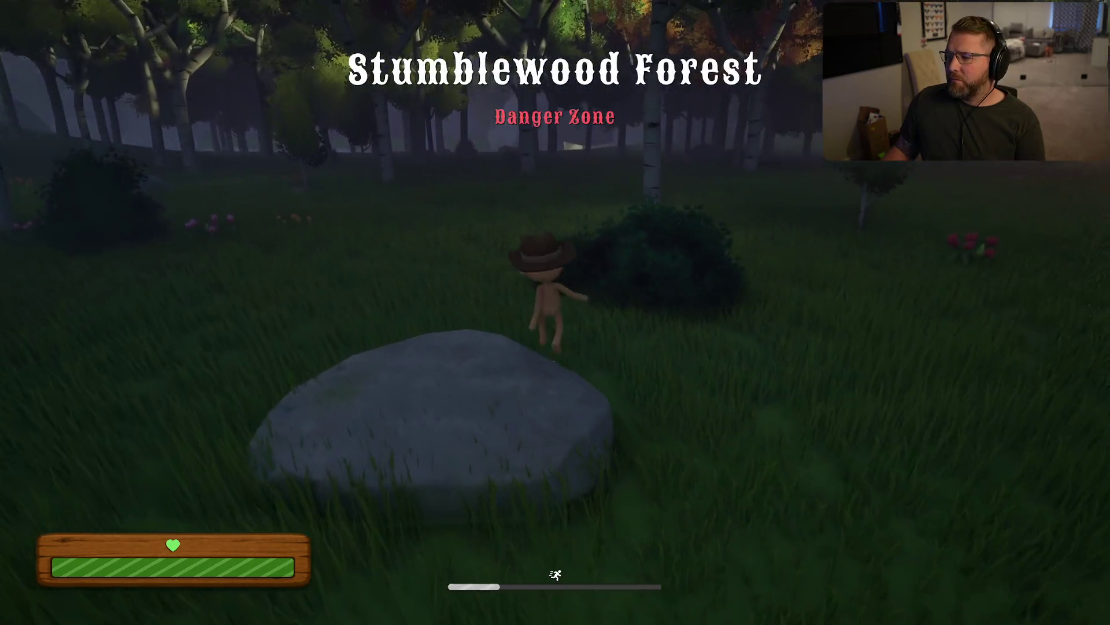
key("w")
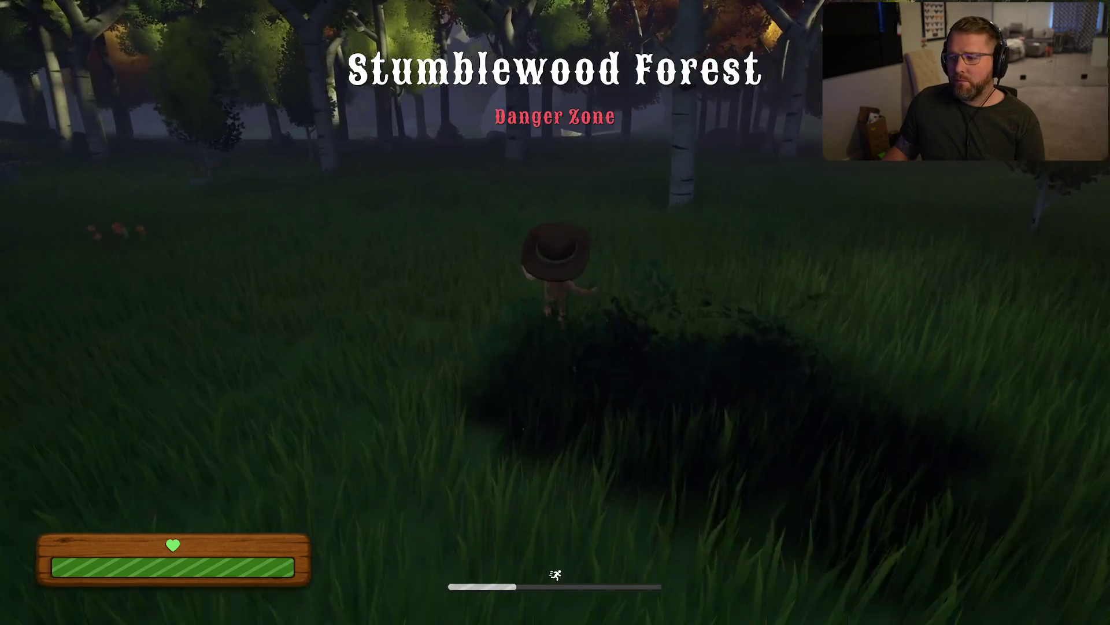
key("w")
key("w")
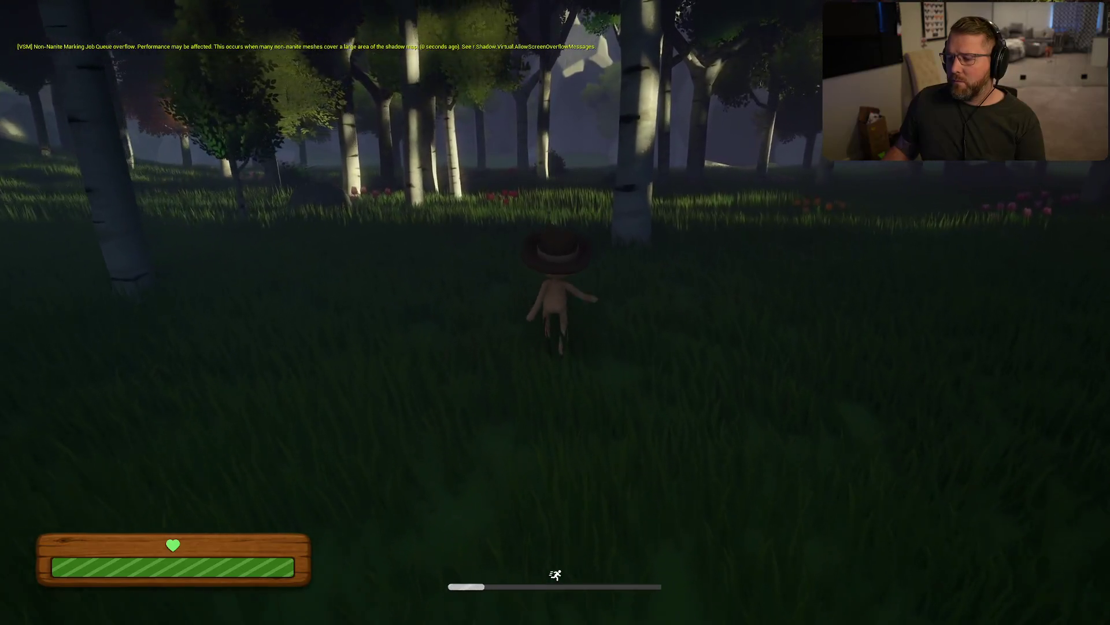
key("w")
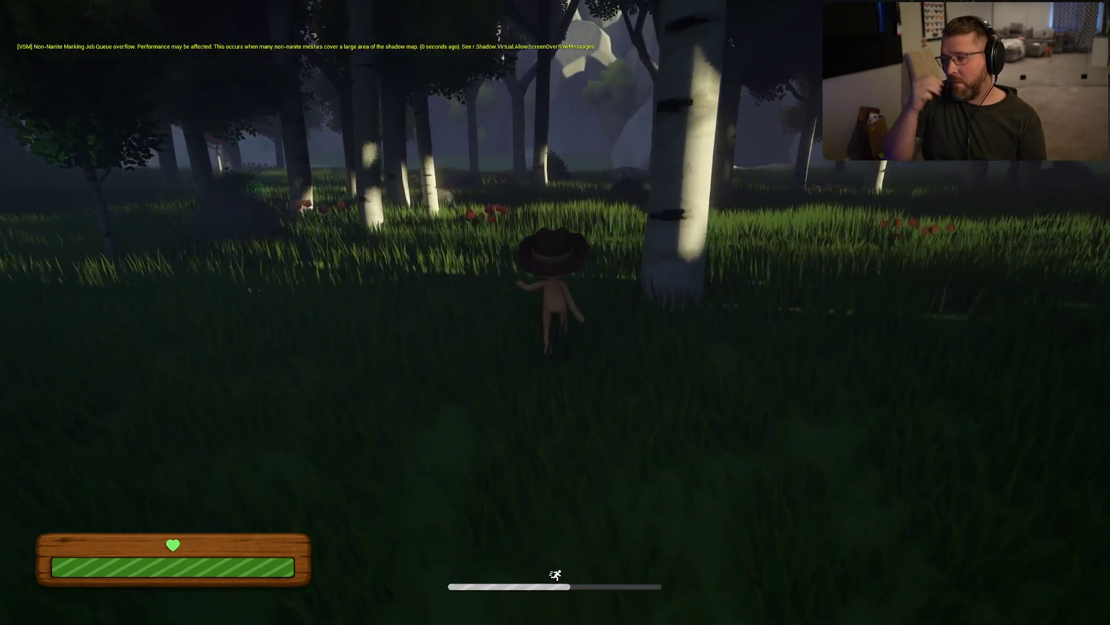
key("w")
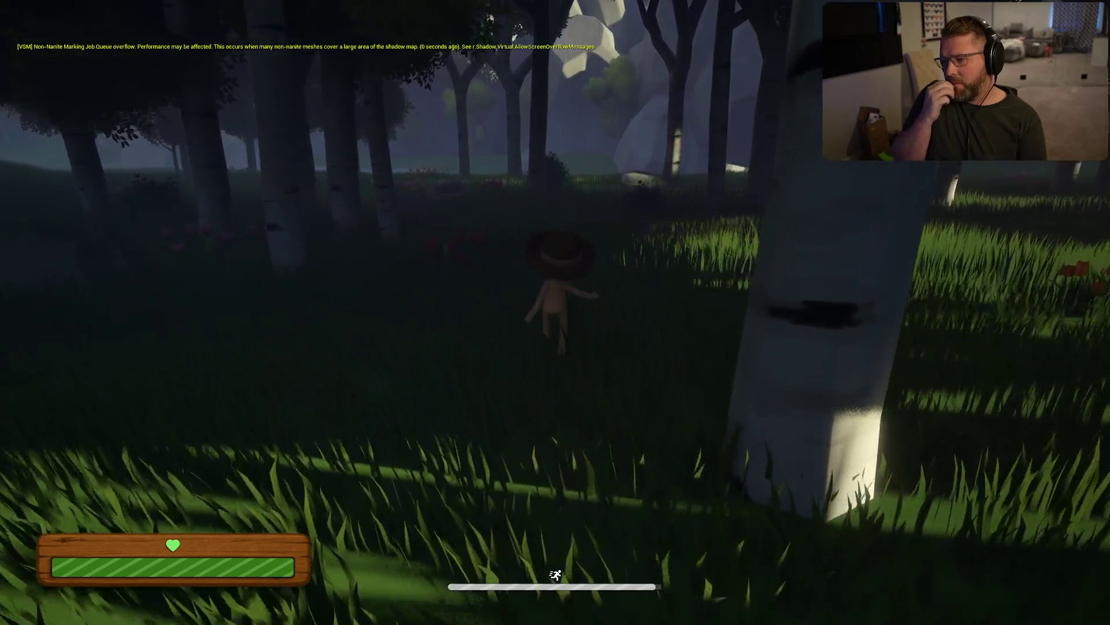
- Sprint past the birch trees to the lake shore and walk into the water
key("shift")
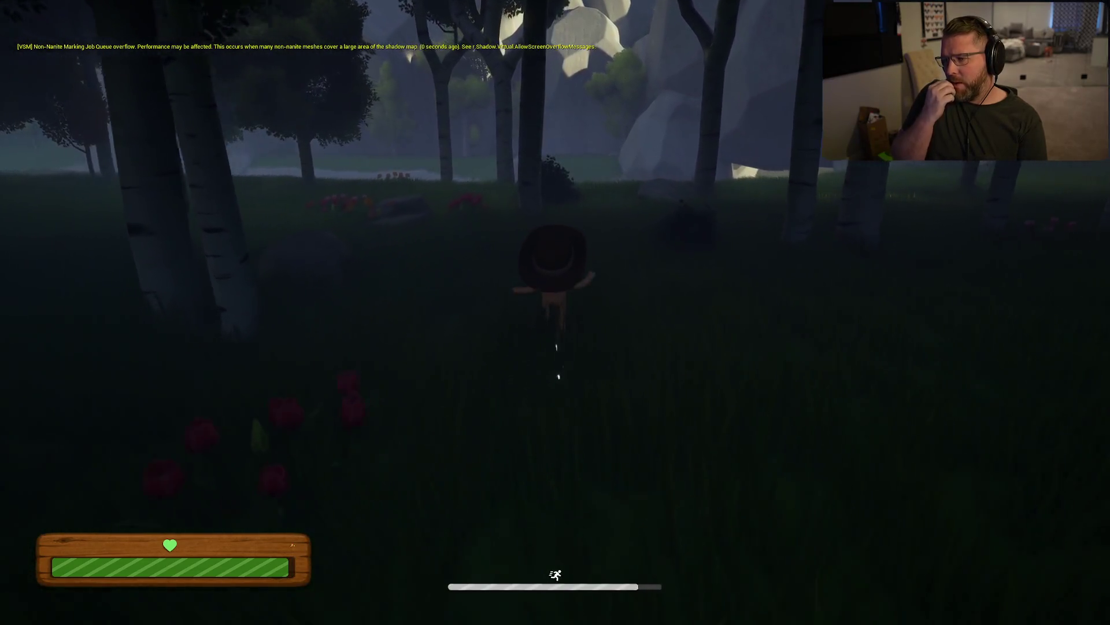
key("w")
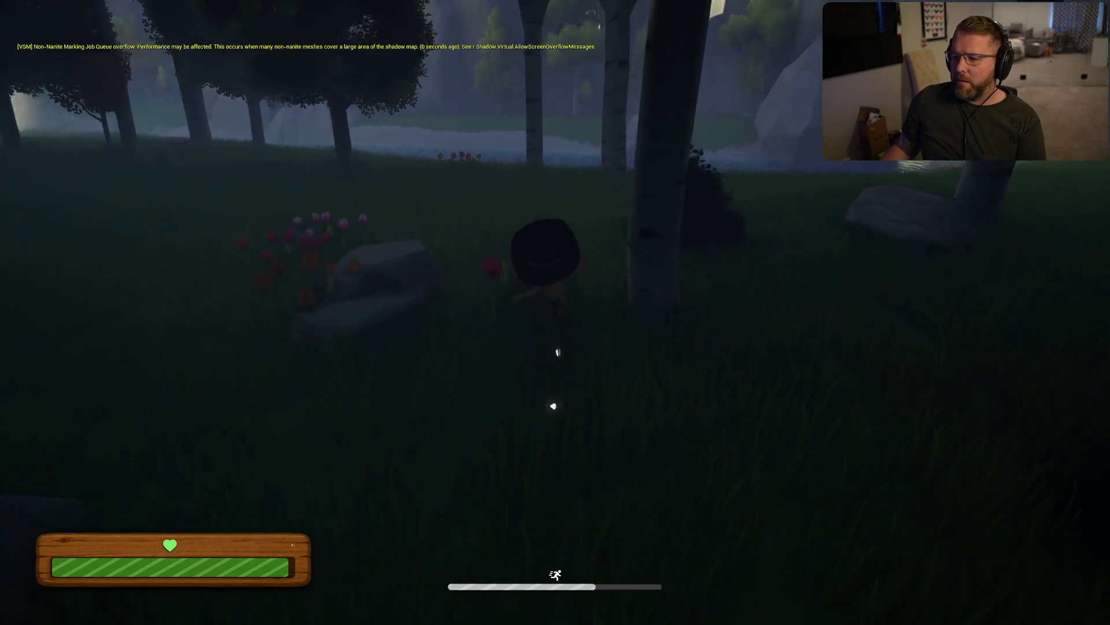
key("w")
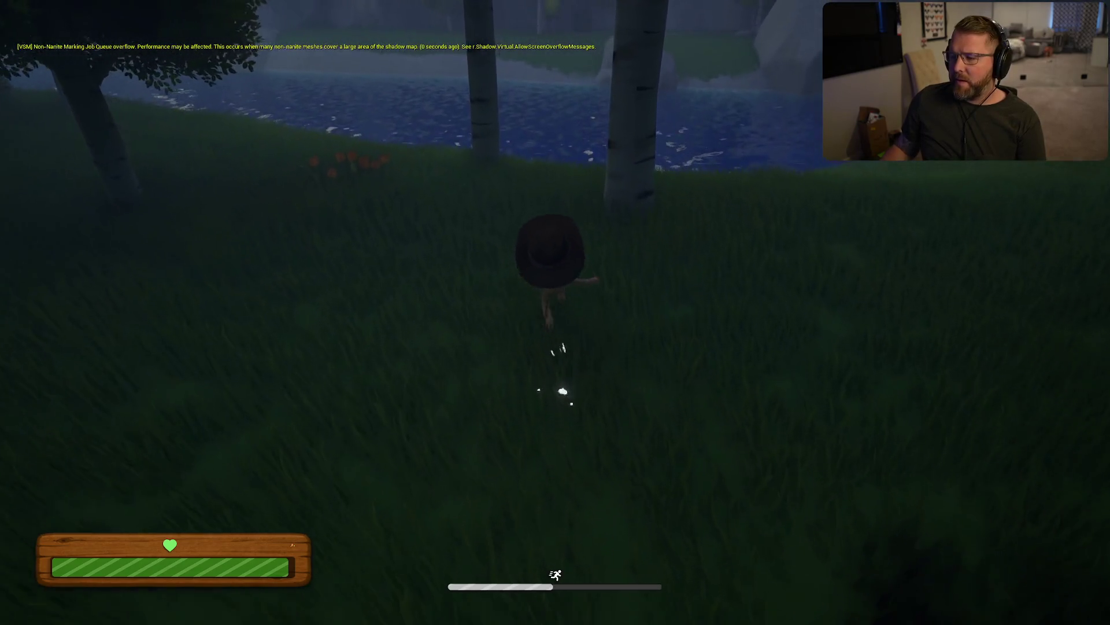
key("w")
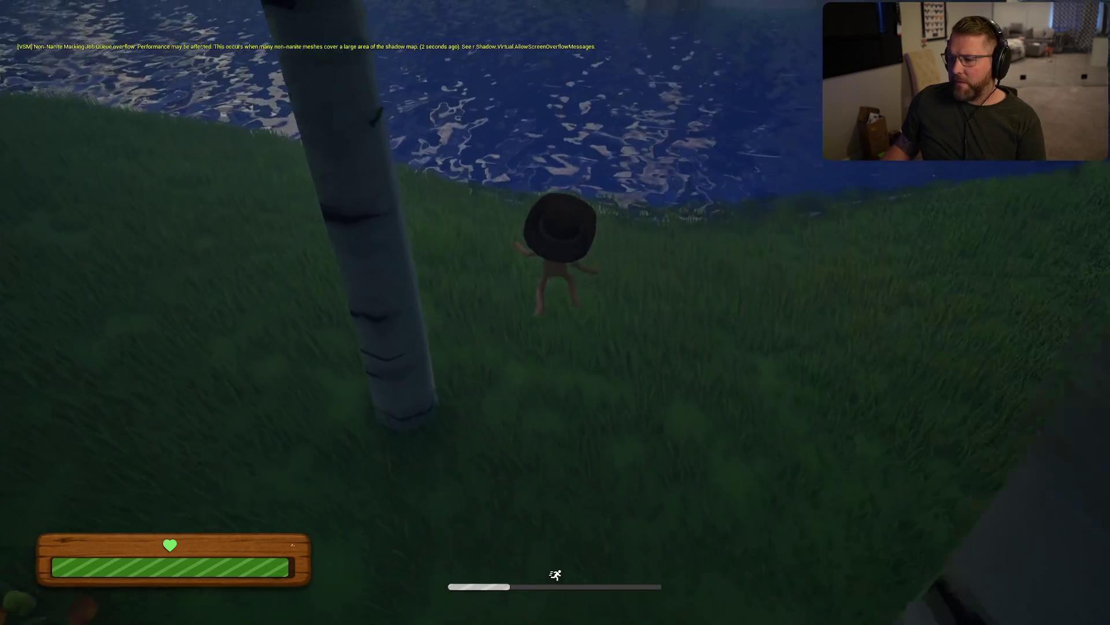
key("w")
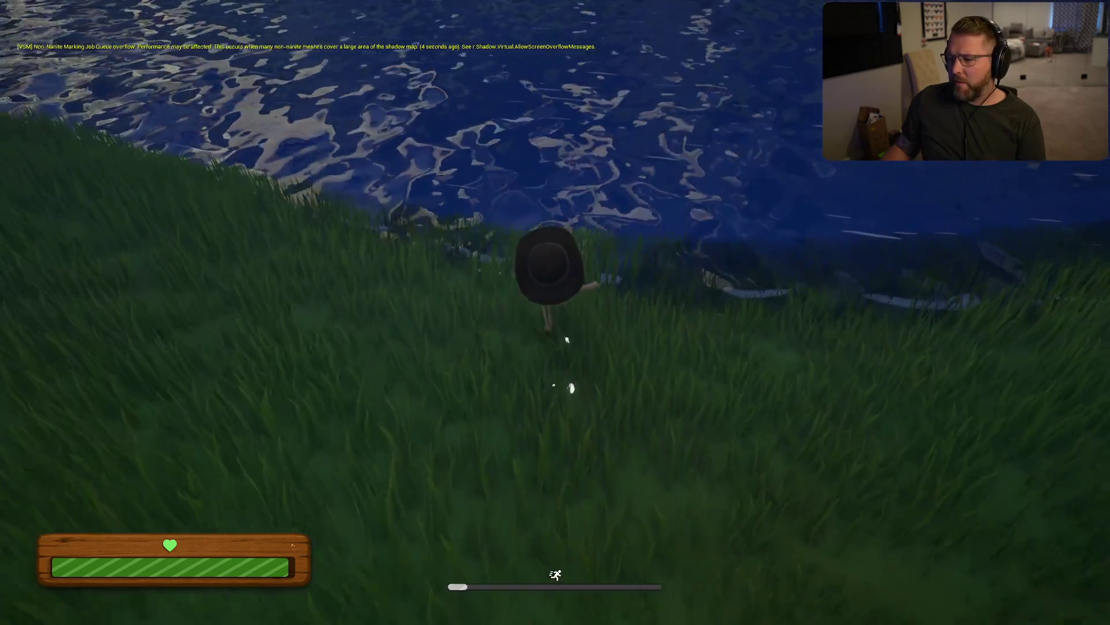
key("w")
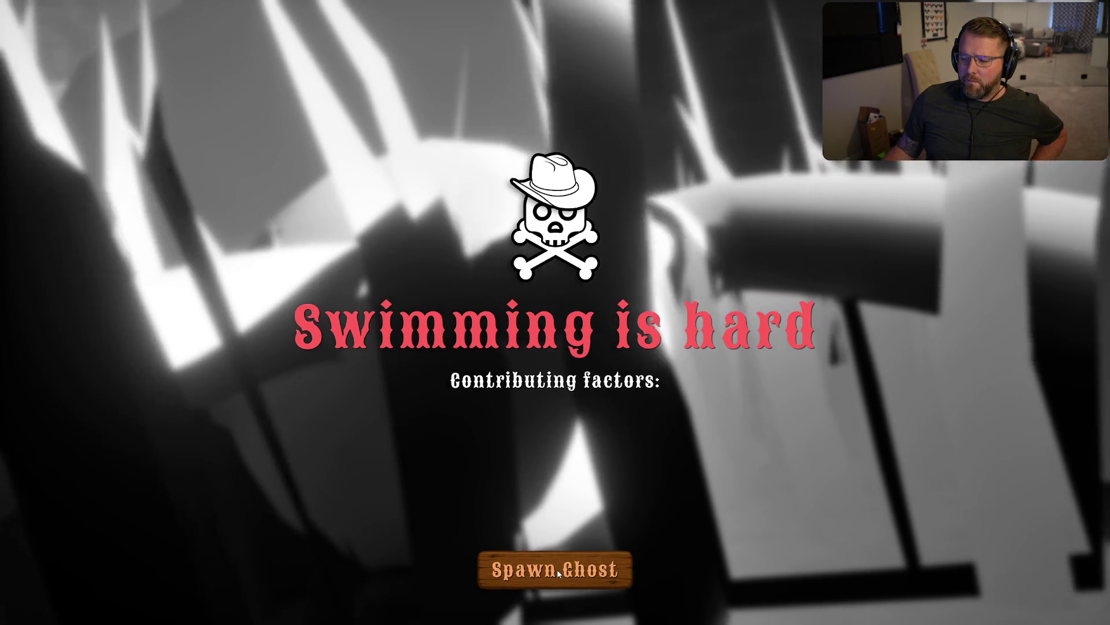
- Spawn the ghost and move it out of the water into the birch forest during the countdown
left_click(557, 569)
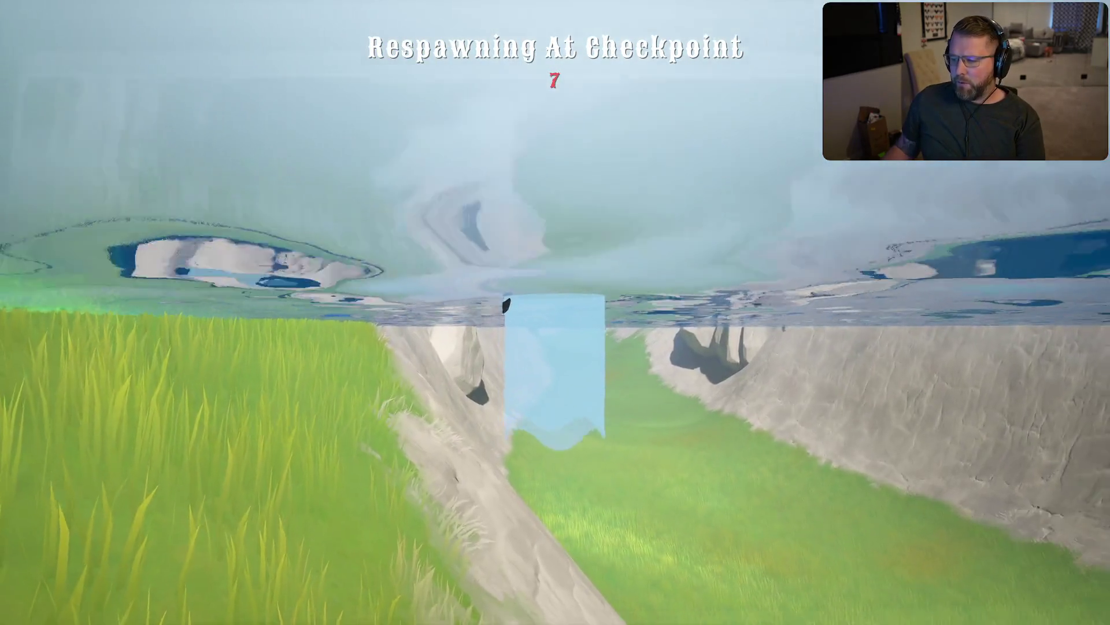
key("w")
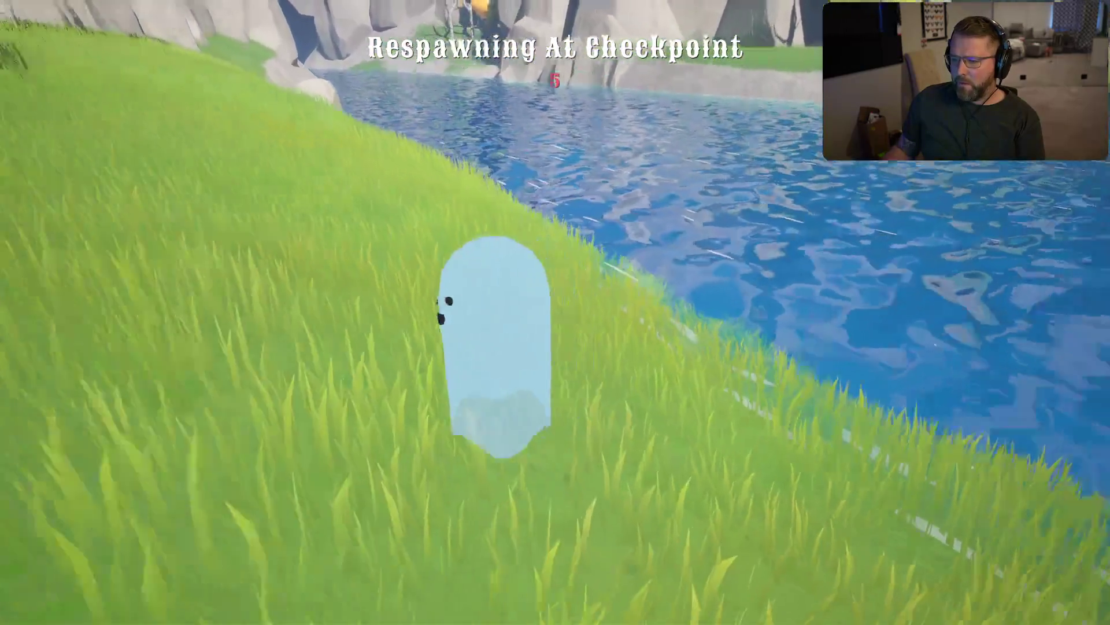
key("w")
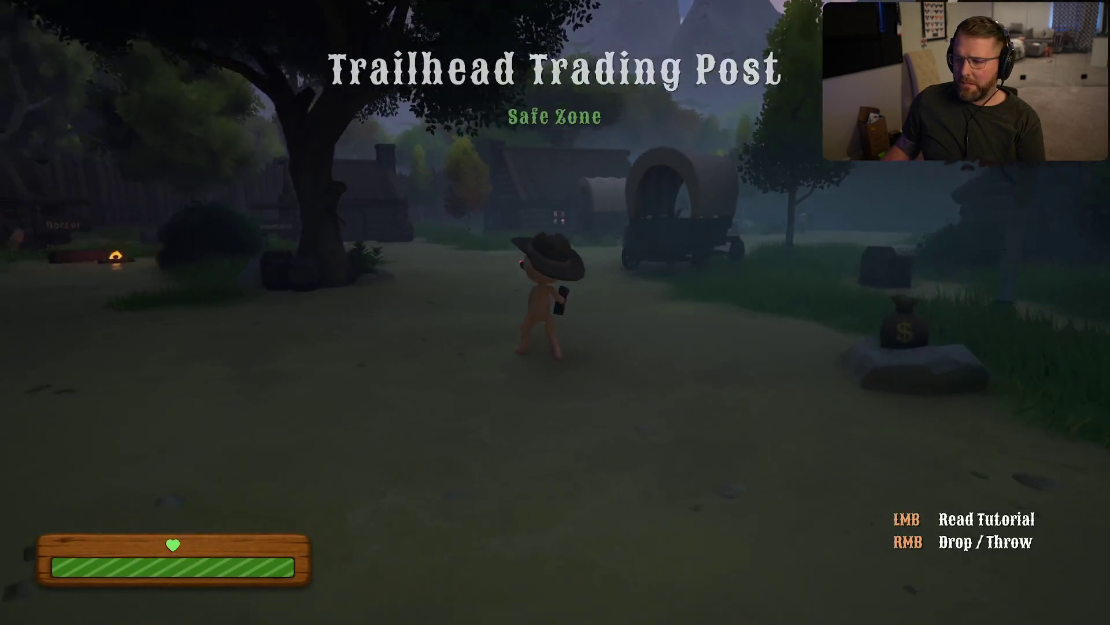
- Drop the book, run past the ox and barrels, and out the fence gate into the tall grass
right_click(555, 313)
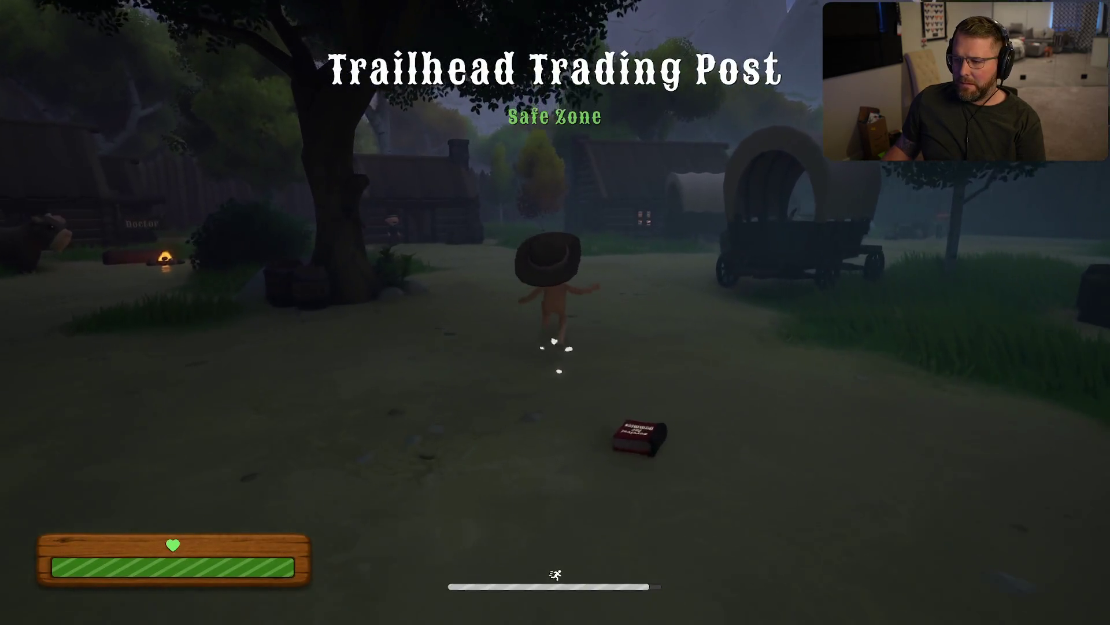
key("w")
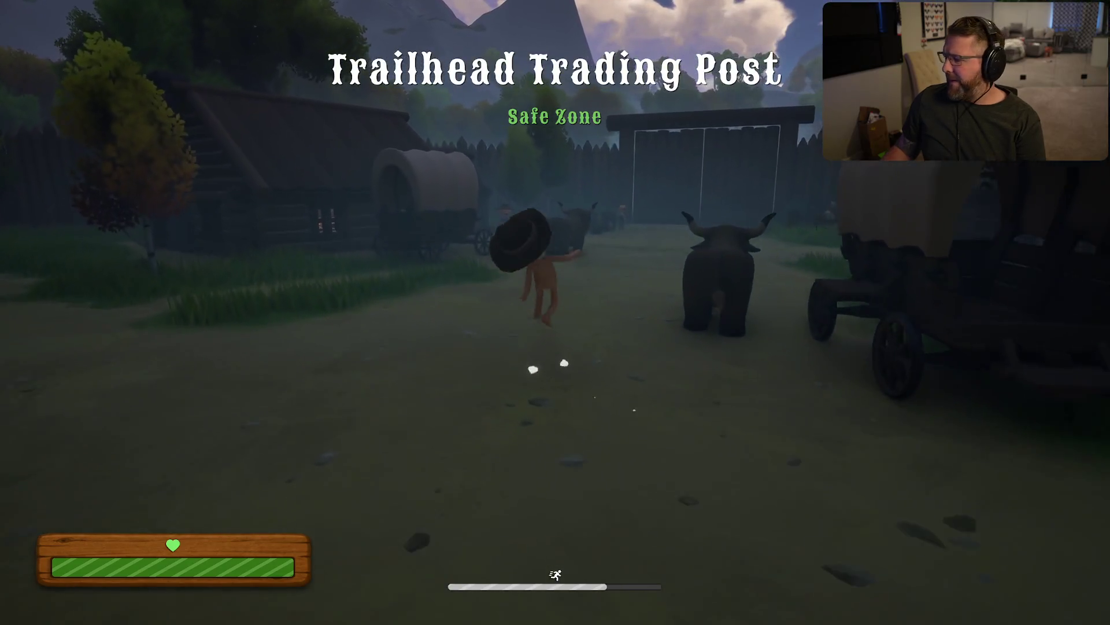
key("w")
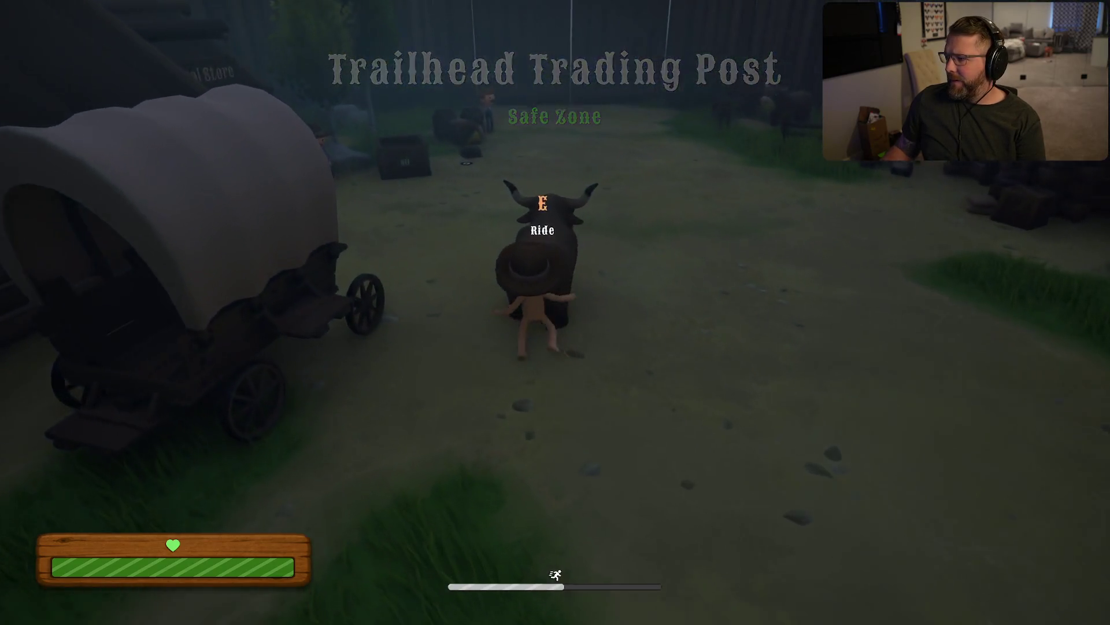
key("w")
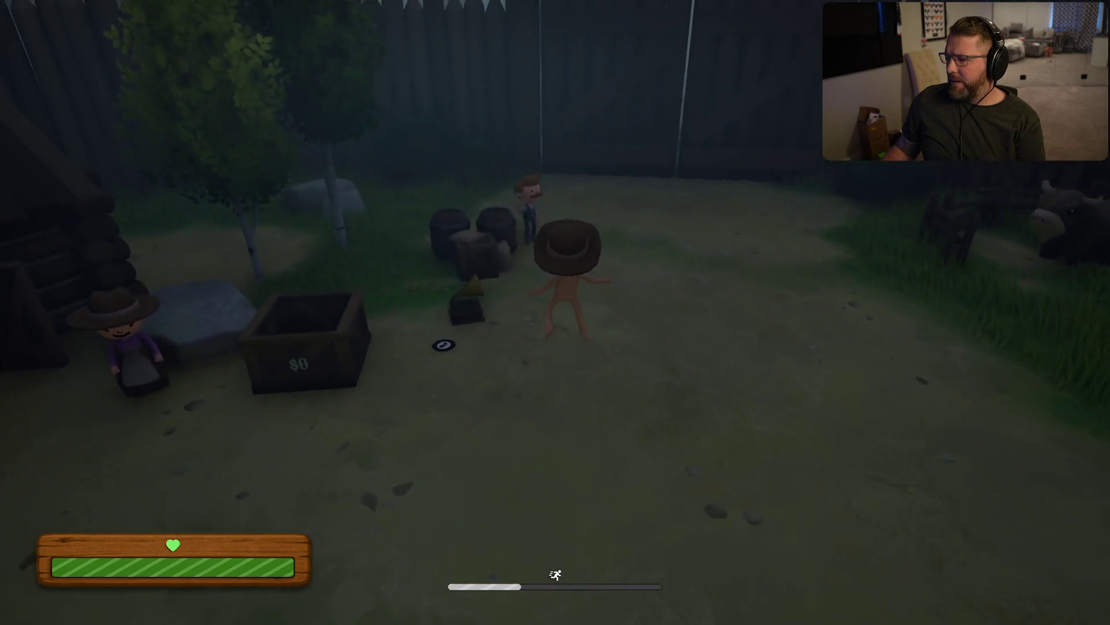
key("w")
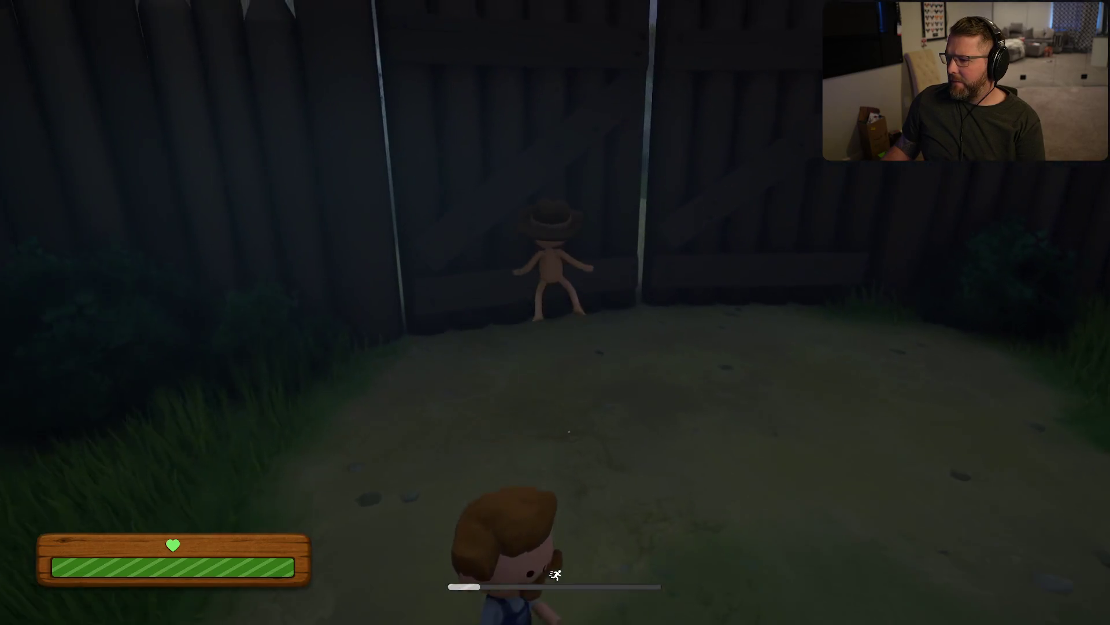
key("w")
key("w")
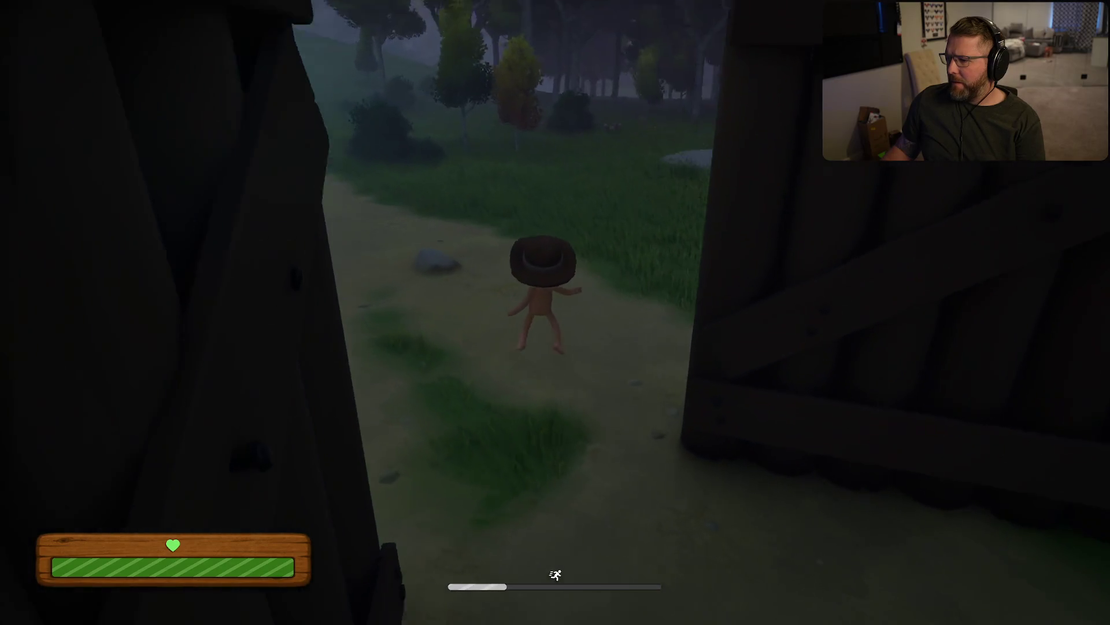
key("w")
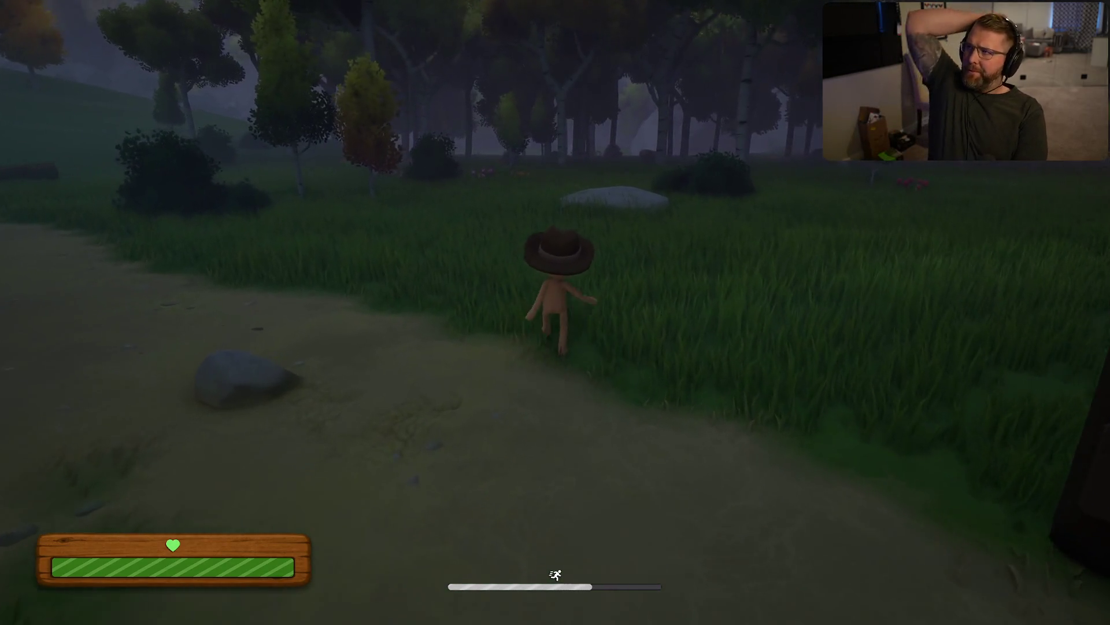
key("w")
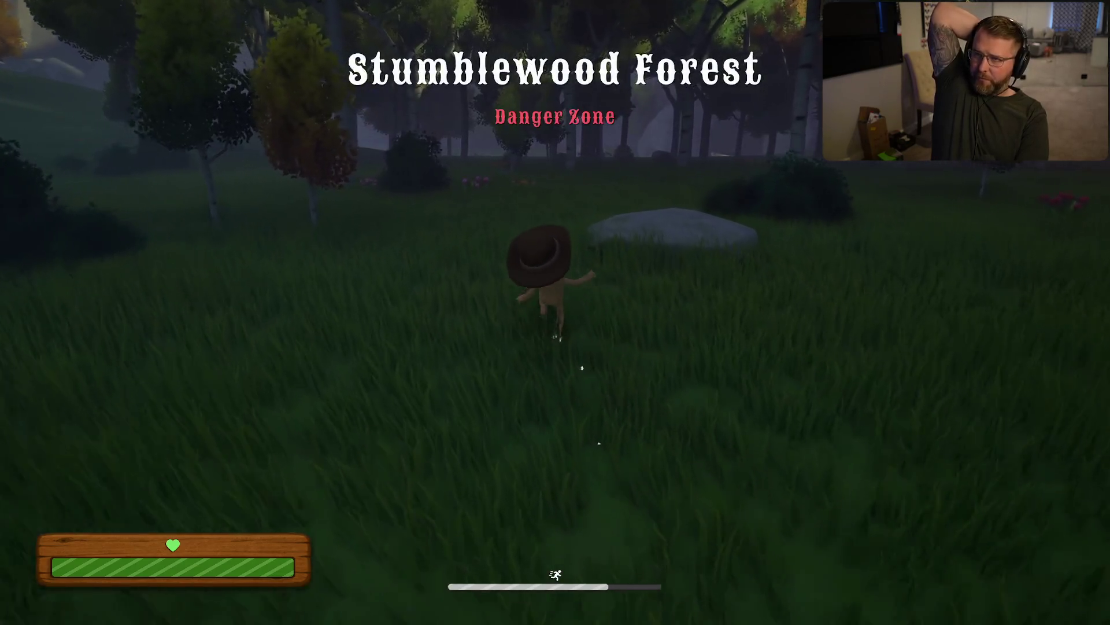
key("w")
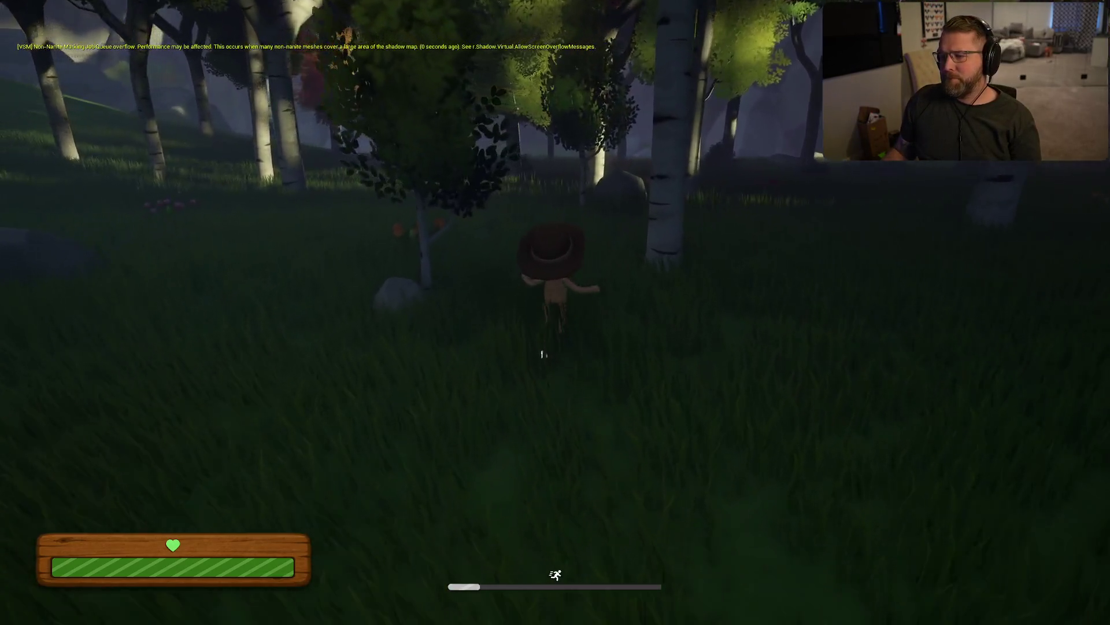
- Walk through the tall grass and birch trees to the lake's edge
key("w")
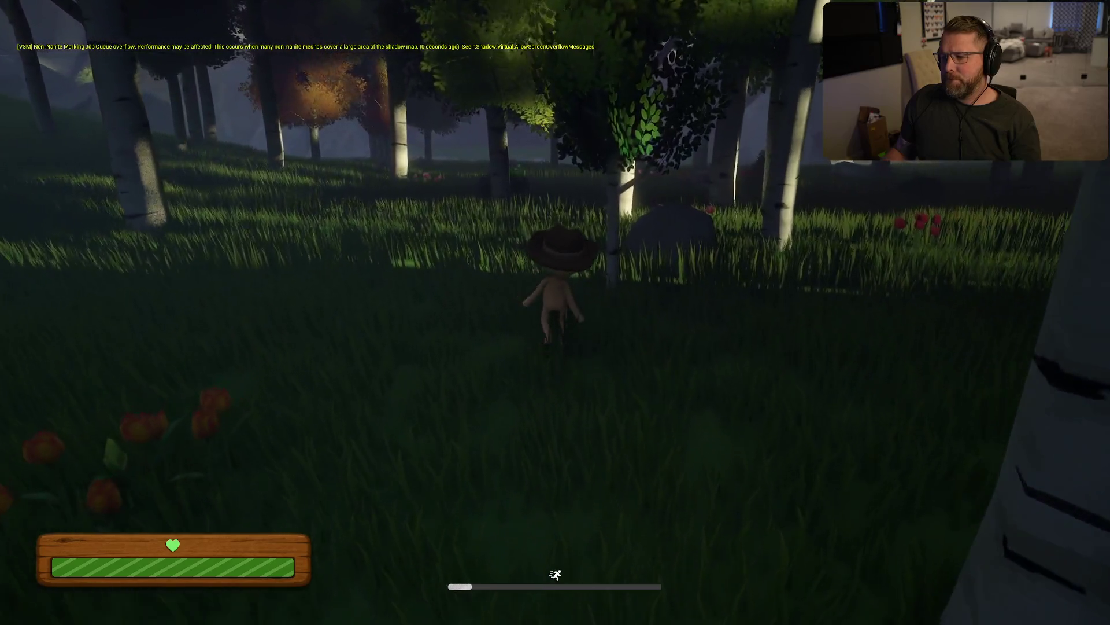
key("w")
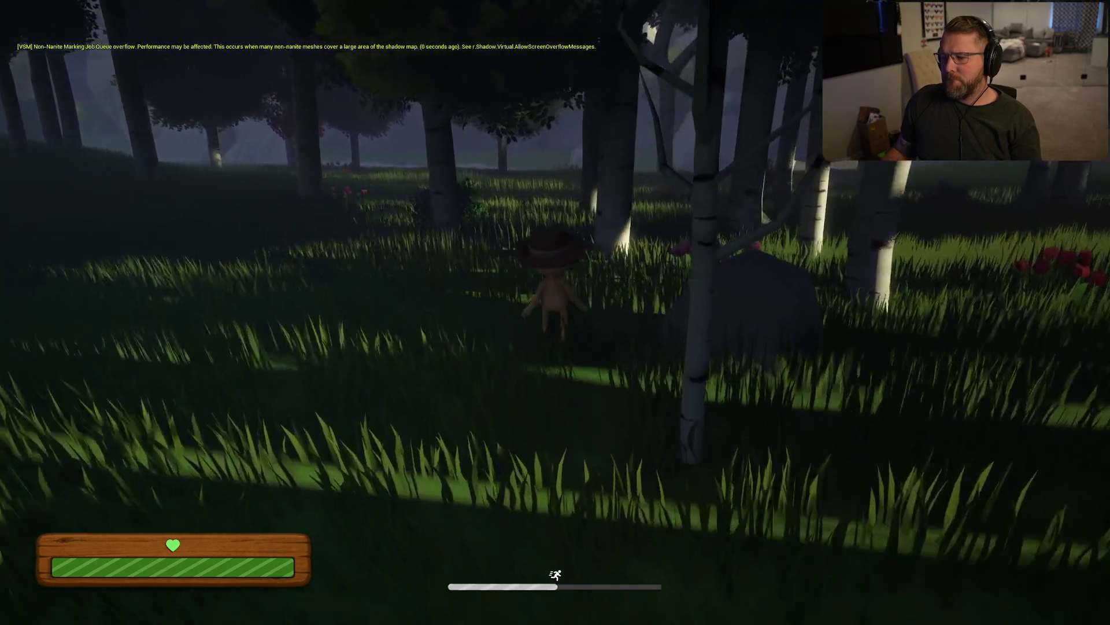
key("w")
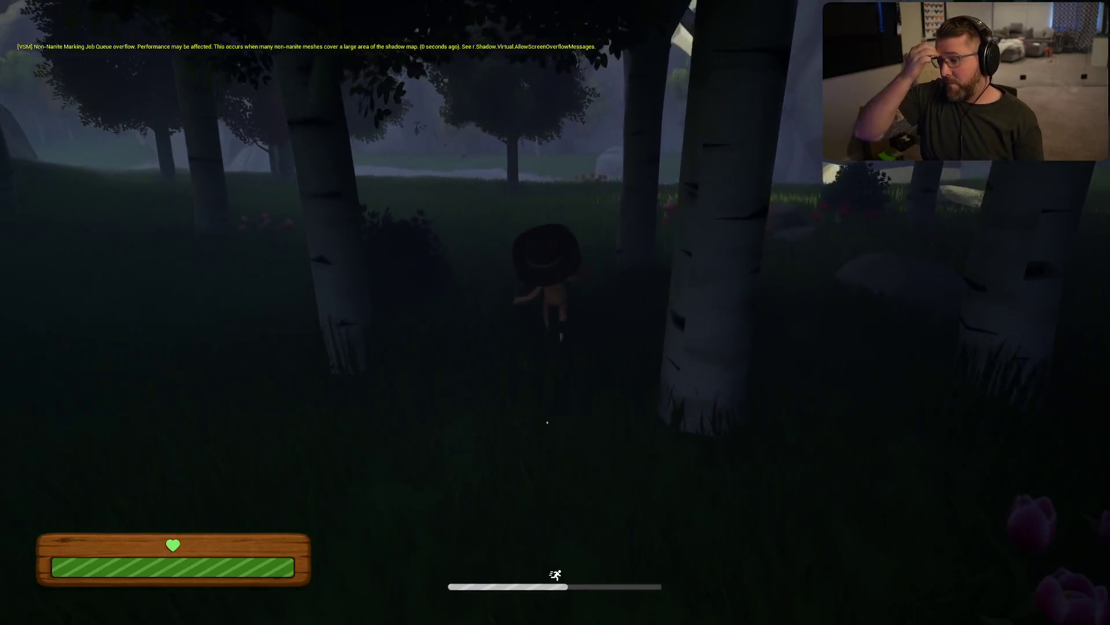
key("w")
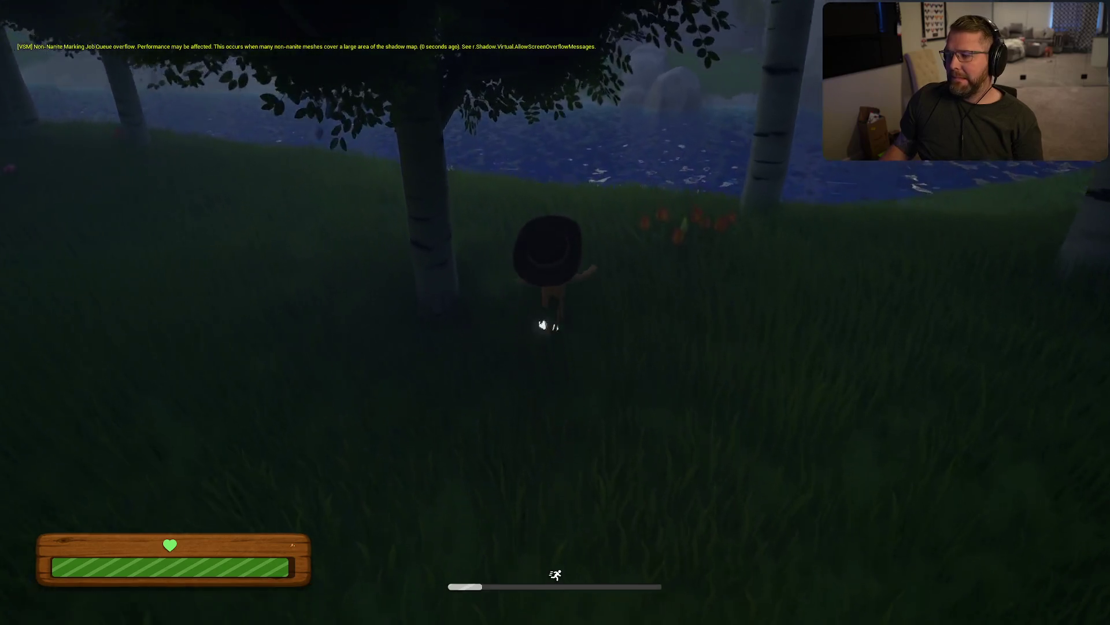
key("w")
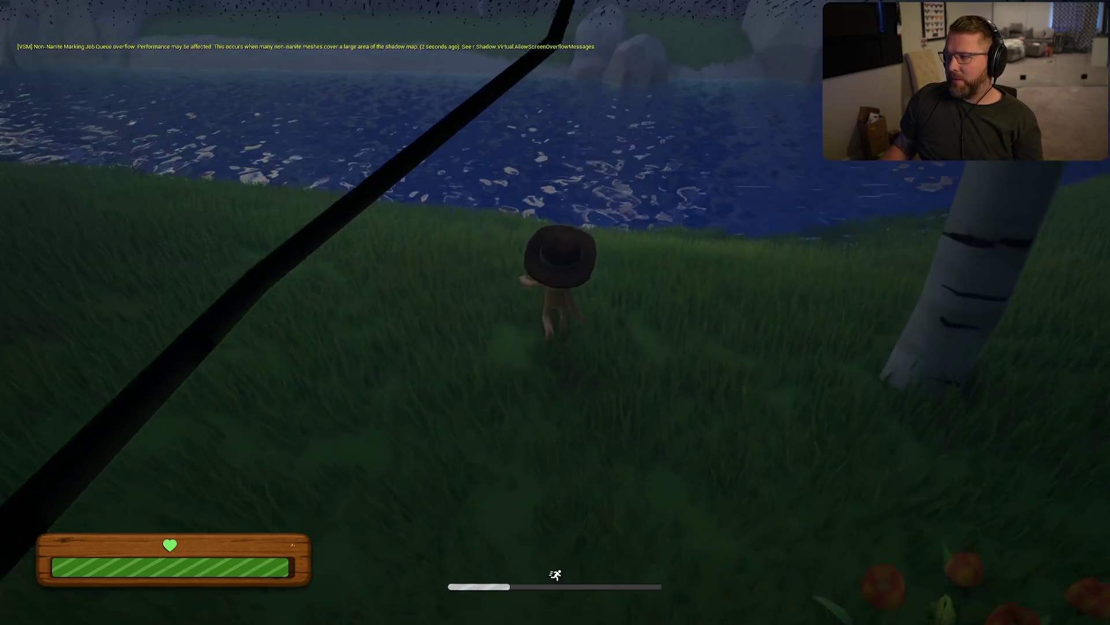
key("w")
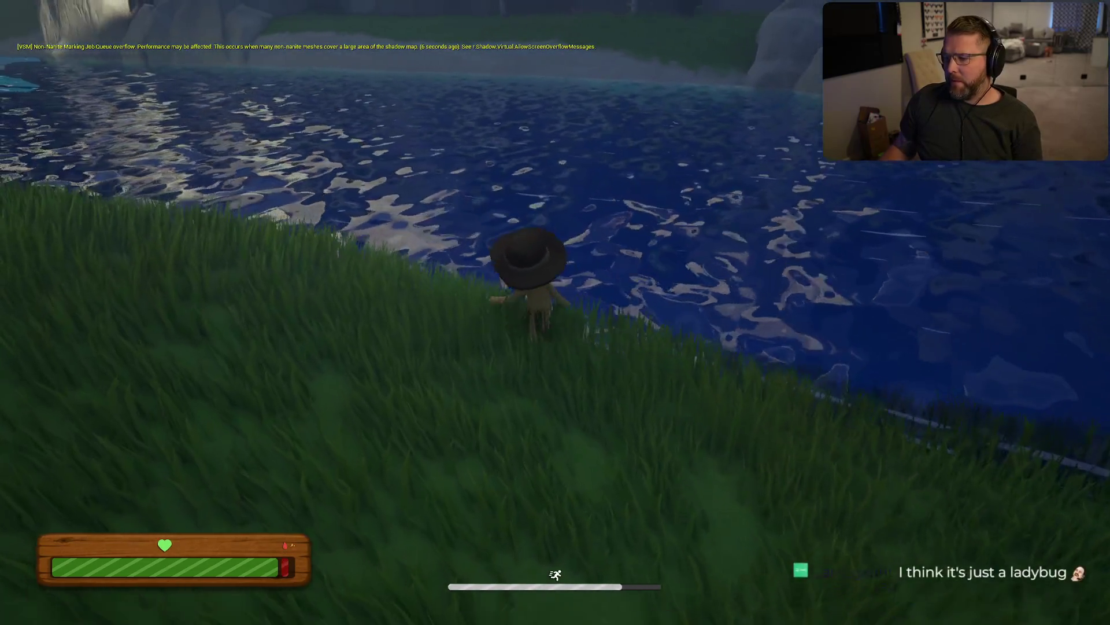
- Step into the lake and swim up the river until the character drowns
key("w")
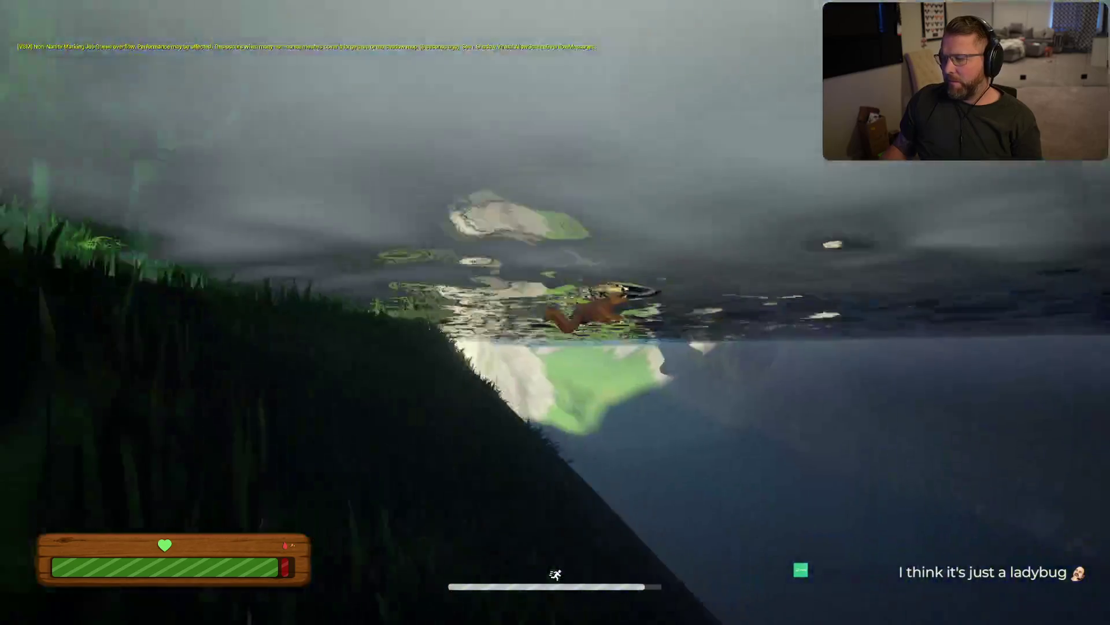
key("w")
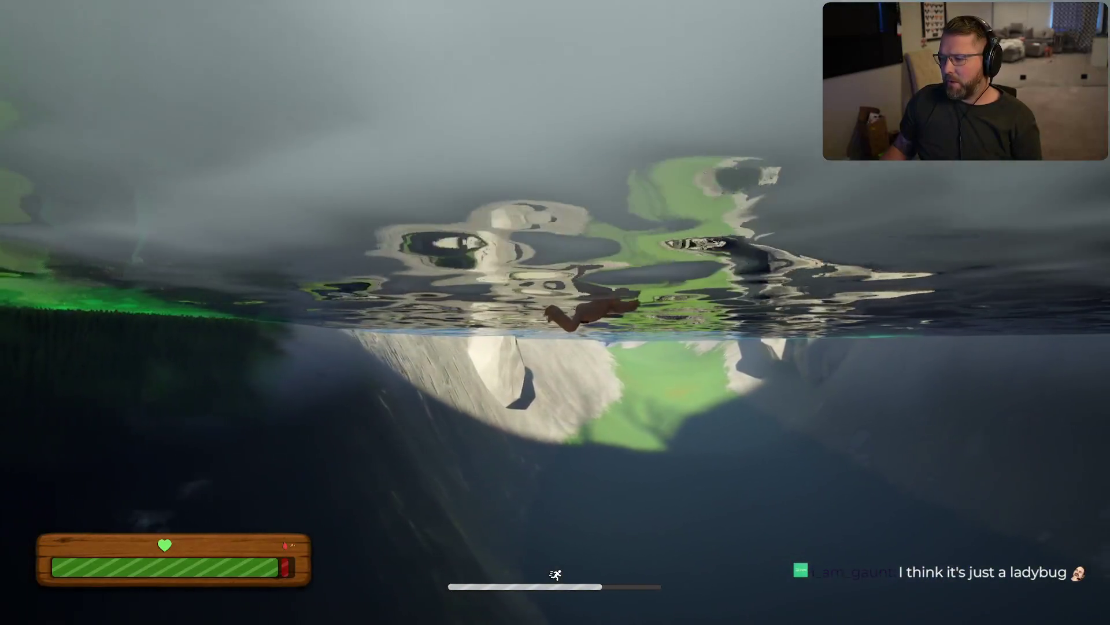
key("w")
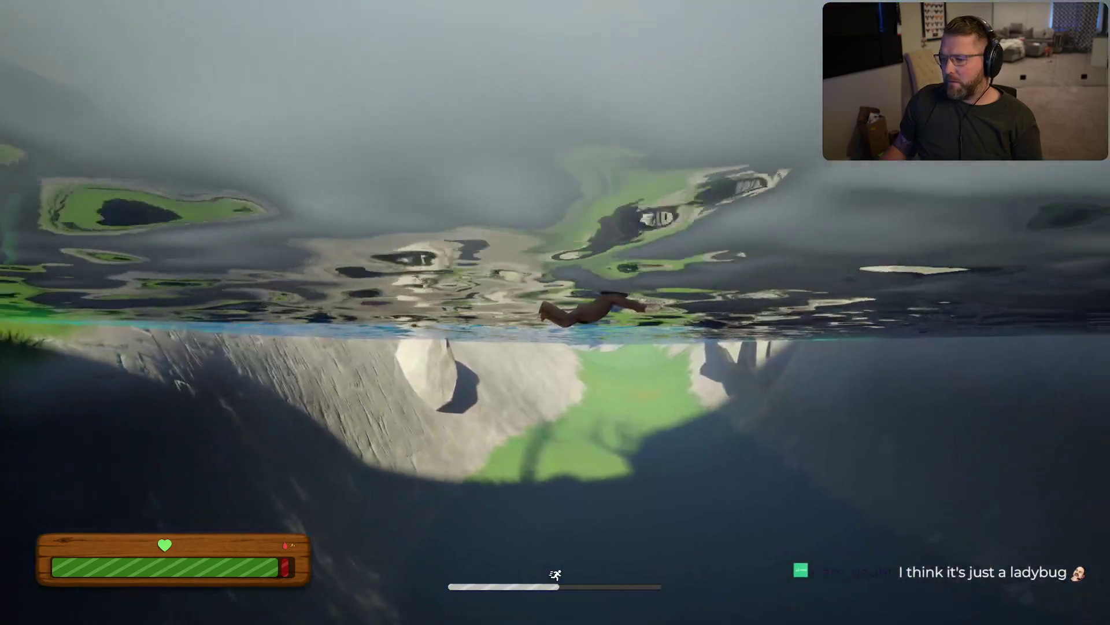
key("w")
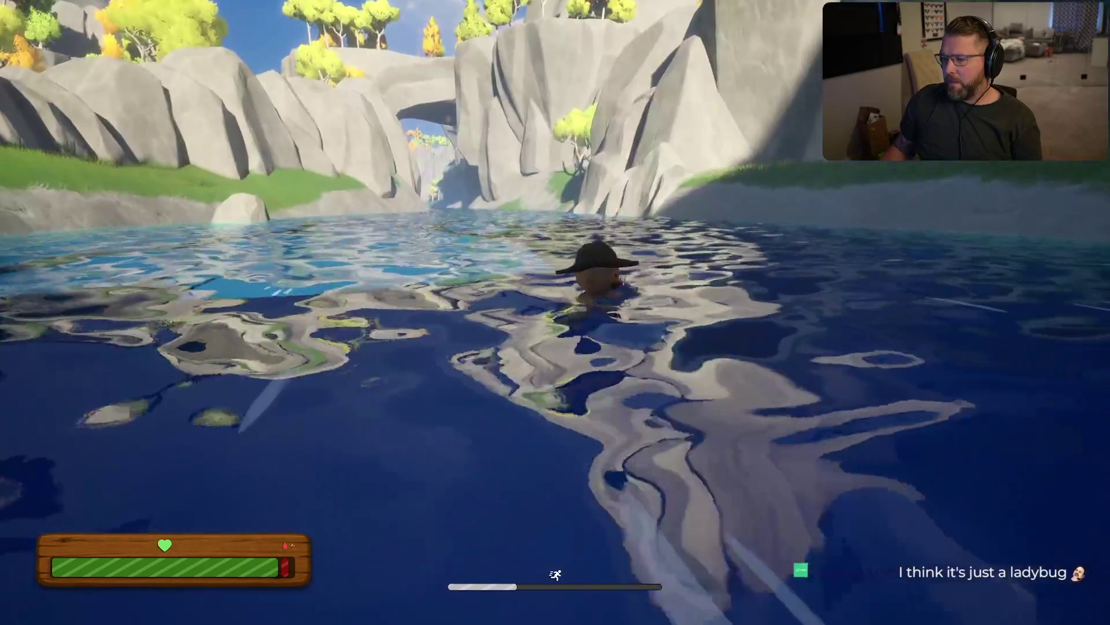
key("w")
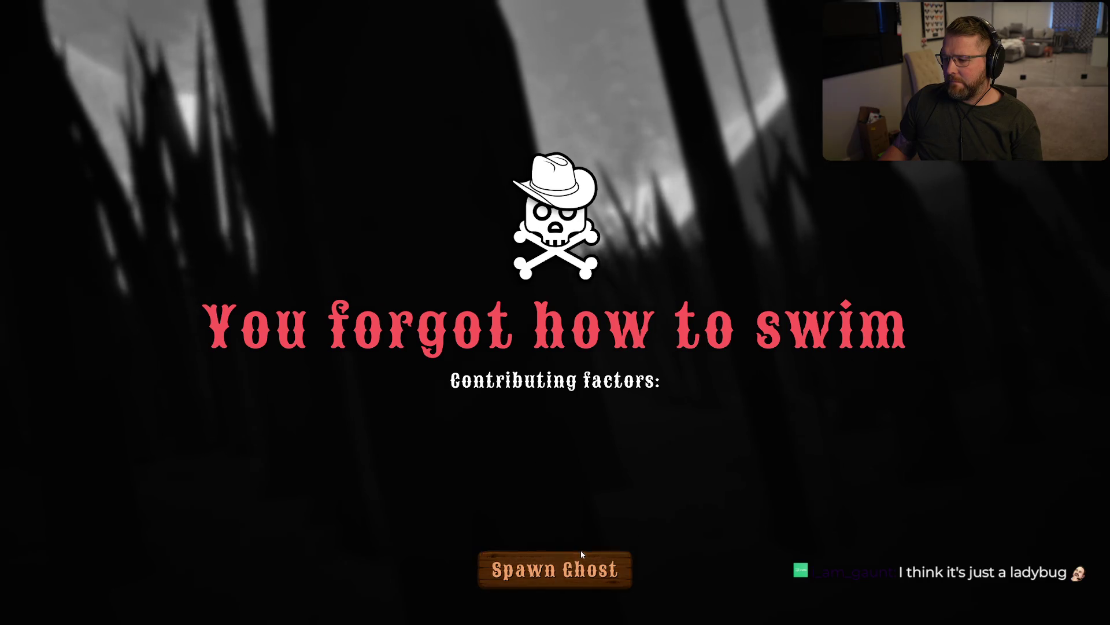
- Respawn as a ghost after drowning, run forward into the Trailhead Trading Post, and pause
left_click(580, 556)
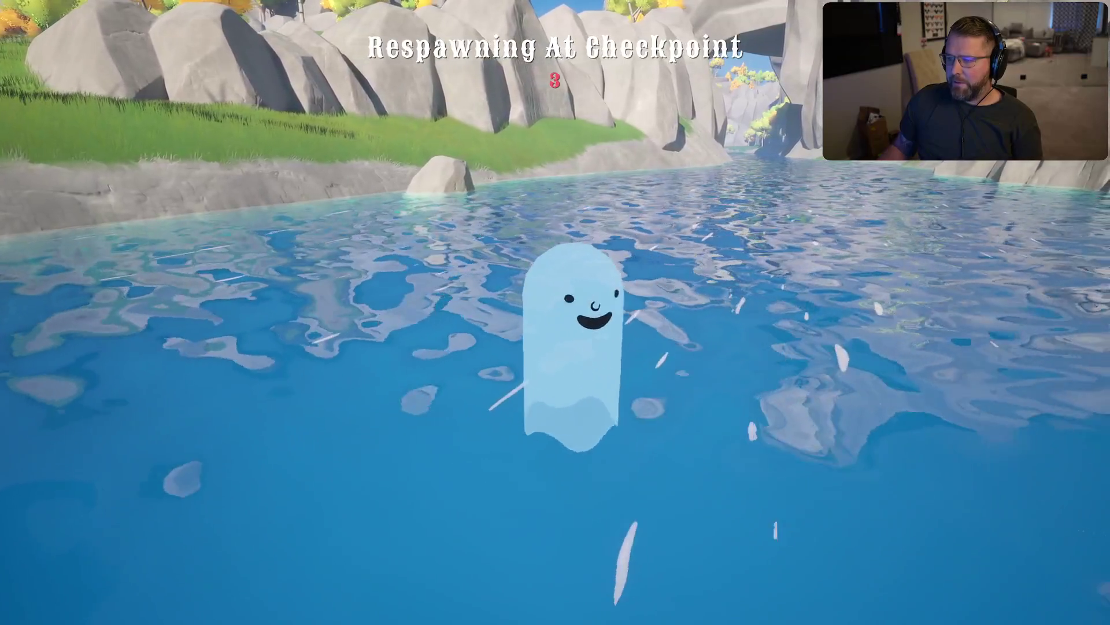
key("Escape")
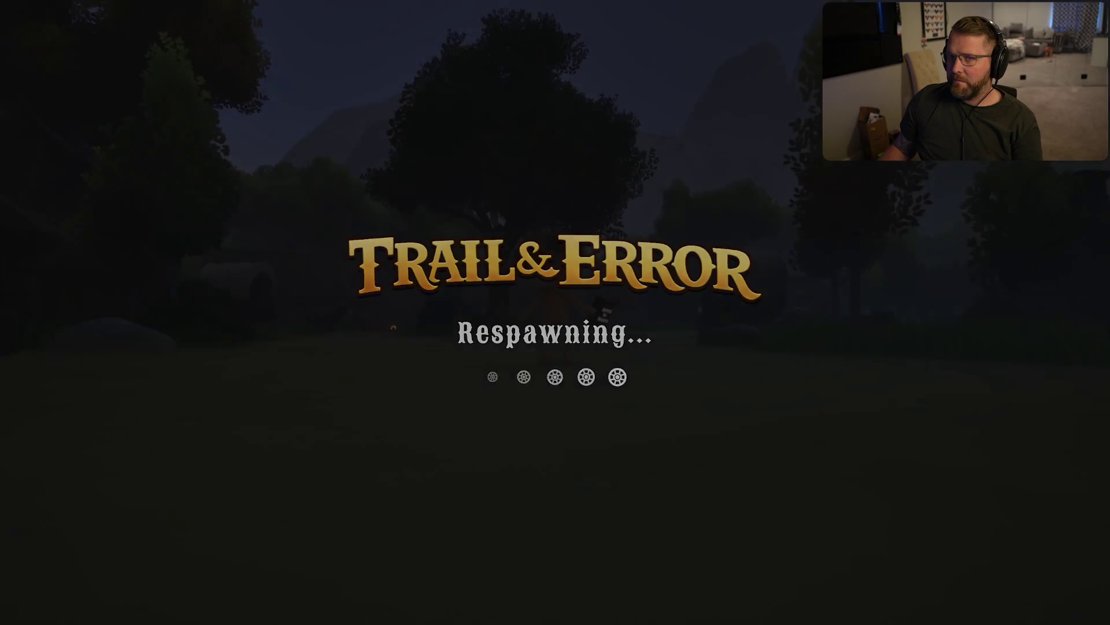
key("w")
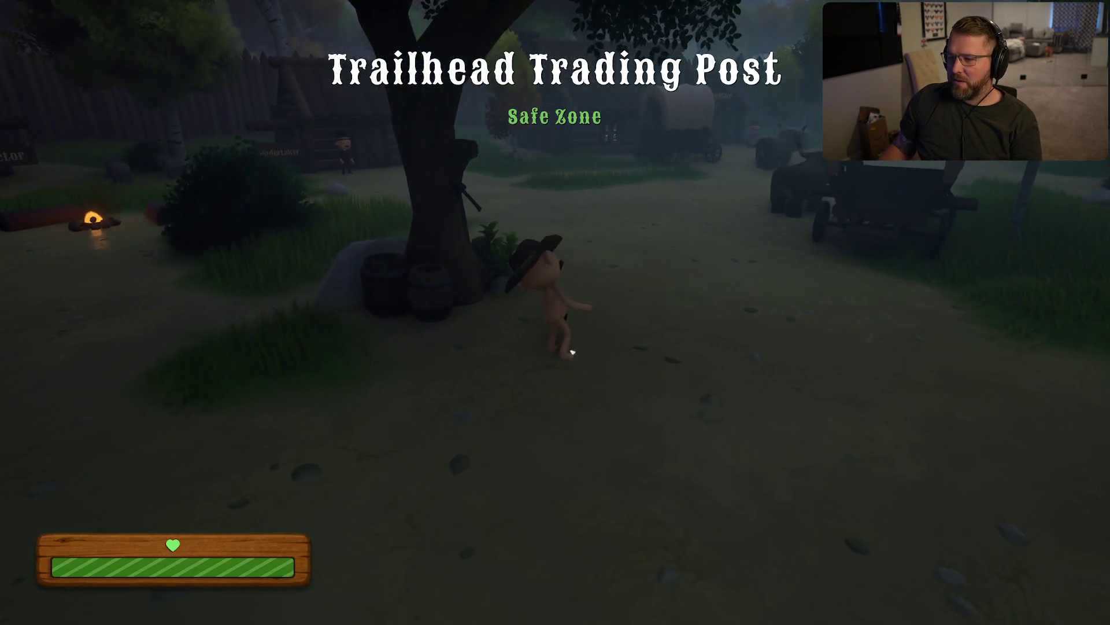
key("Escape")
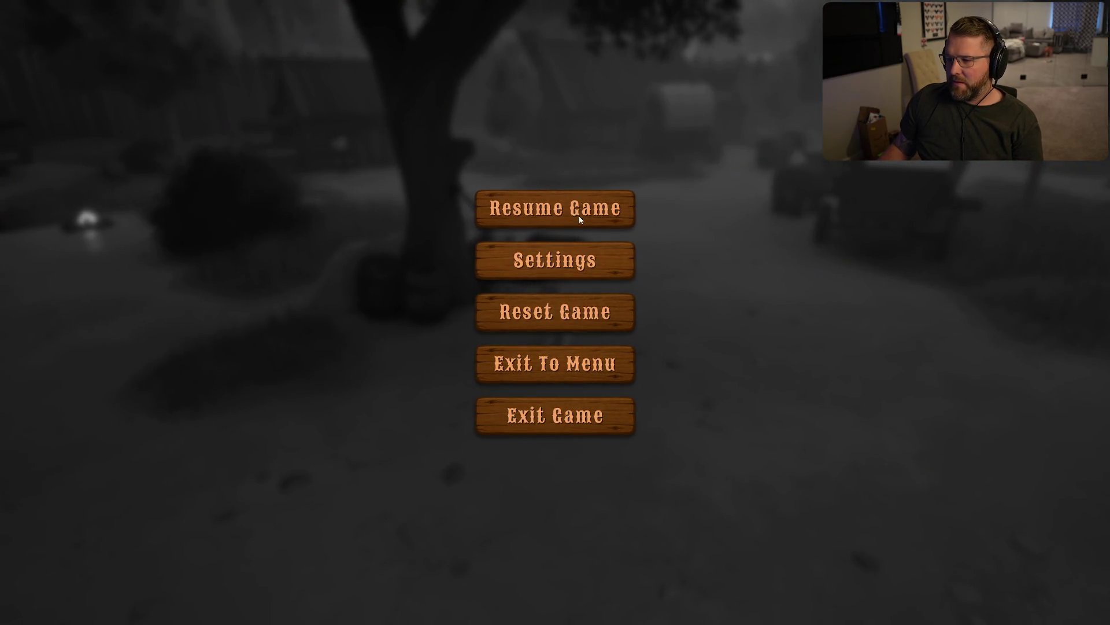
- Look at the game settings without changing anything, then choose Exit Game
left_click(584, 263)
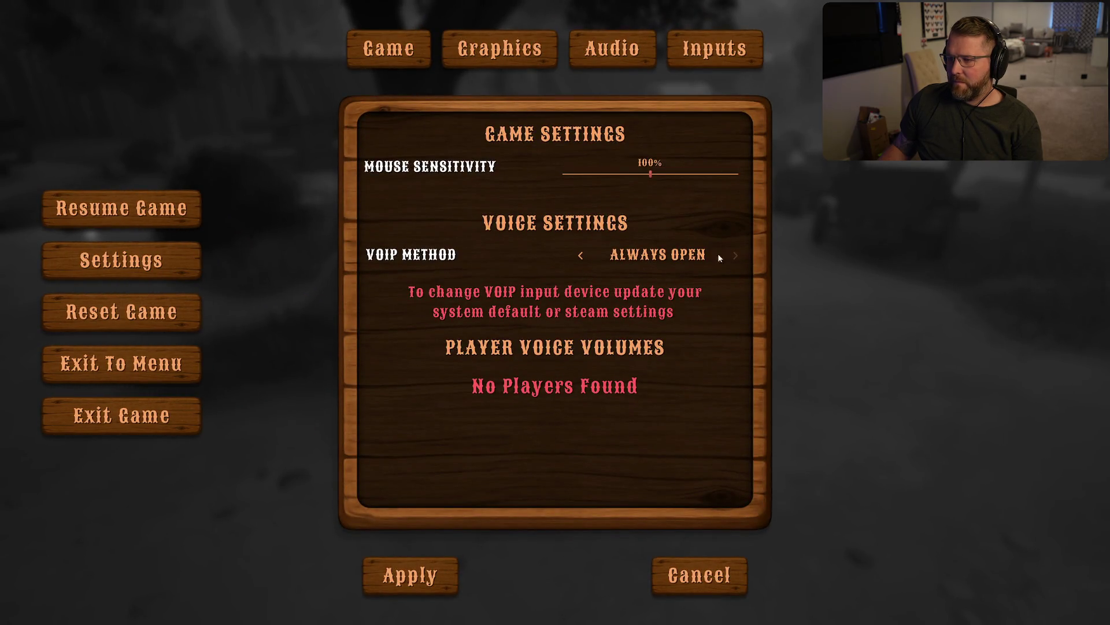
left_click(695, 581)
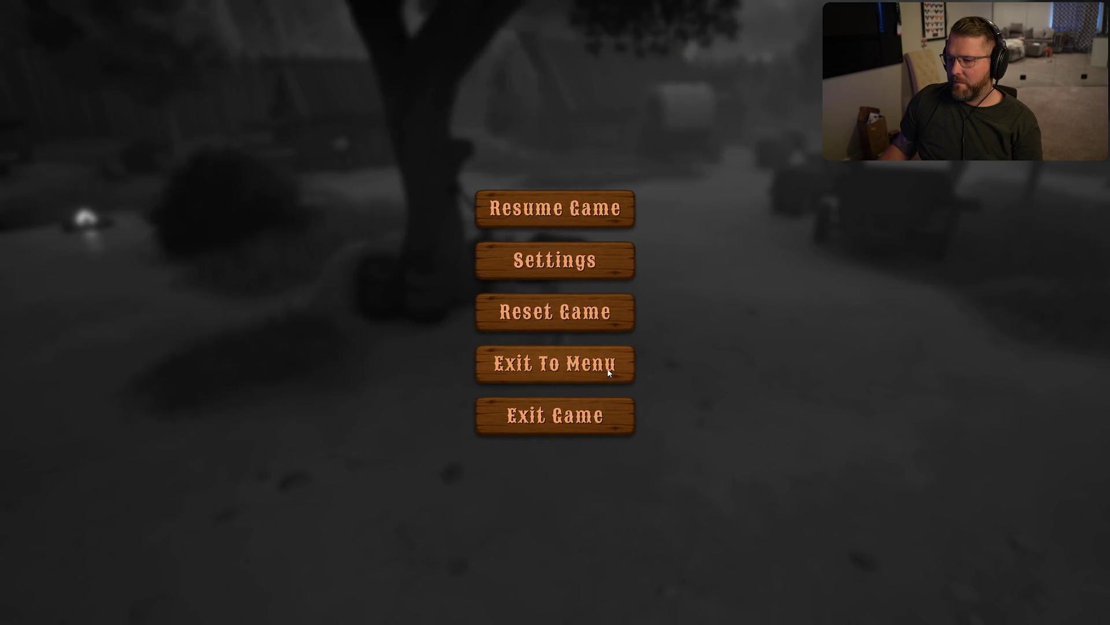
left_click(554, 433)
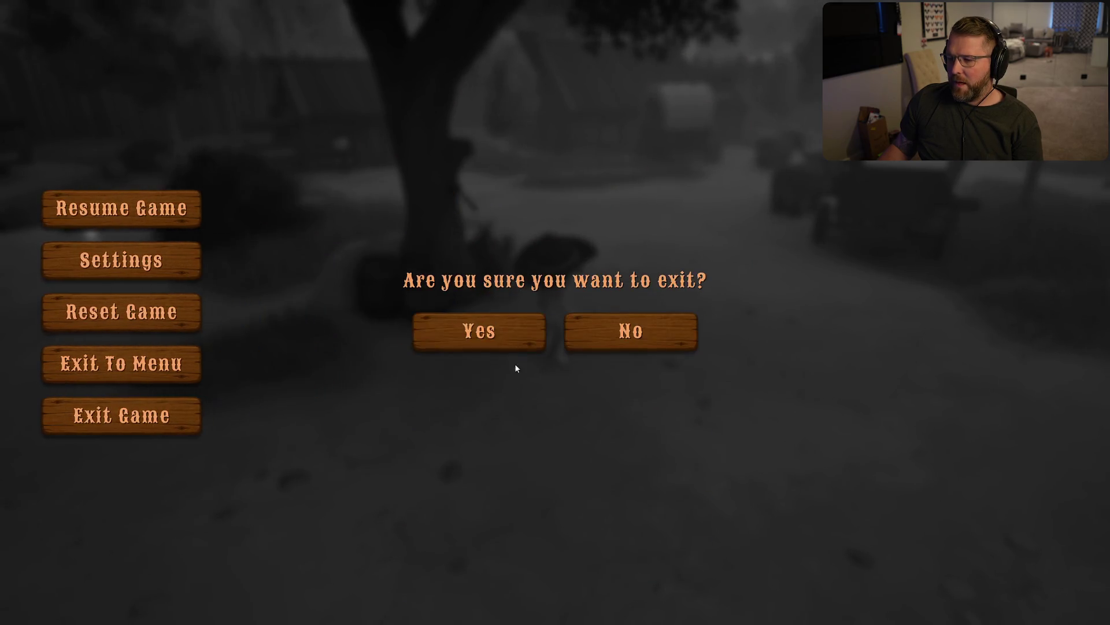